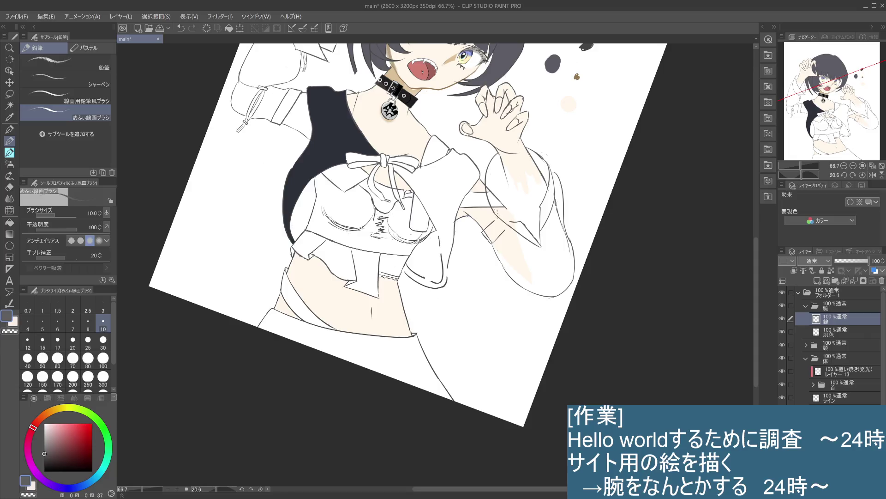
Redraw the faint stroke on the upper arm with the pencil.
key("ctrl+z")
left_click(517, 214)
key("ctrl+z")
left_click_drag(495, 221, 517, 214)
Draw the line along the arm's right side, retrying it several times with undo.
left_click_drag(555, 202, 543, 247)
key("ctrl+z")
left_click_drag(554, 202, 545, 241)
key("ctrl+z")
left_click_drag(555, 203, 543, 241)
key("ctrl+z")
left_click_drag(556, 204, 547, 242)
key("ctrl+z")
left_click_drag(556, 203, 541, 247)
key("ctrl+z")
Try marks on the arm's right edge and add a dark stroke along the elbow line.
left_click(555, 201)
left_click_drag(562, 200, 545, 249)
key("ctrl+z")
left_click(564, 221)
key("ctrl+z")
key("ctrl+z")
key("ctrl+z")
key("ctrl+z")
key("ctrl+z")
key("ctrl+z")
key("ctrl+y")
key("ctrl+y")
key("ctrl+y")
key("ctrl+y")
left_click_drag(540, 240, 543, 249)
key("ctrl+z")
With the canvas rotated, draw a downward arm stroke and a line along the sleeve's V edge.
left_click_drag(526, 221, 504, 344)
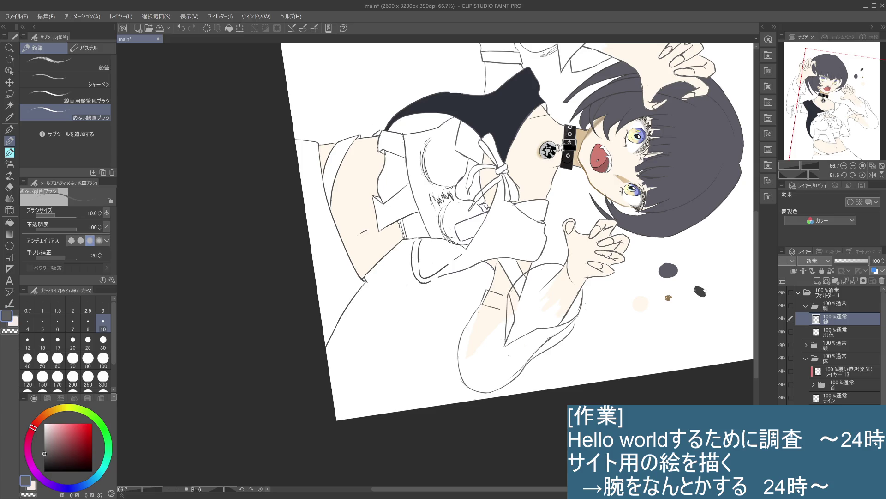
mouse_move(509, 292)
left_mouse_down()
mouse_move(506, 303)
mouse_move(566, 159)
left_mouse_up()
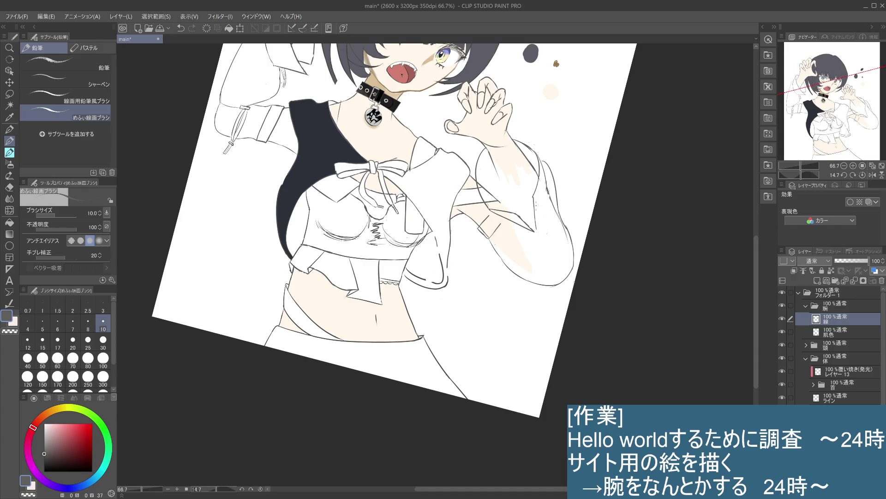
left_click_drag(533, 198, 533, 233)
key("ctrl+z")
Draw strokes inside the sleeve's V tip and down from it, retrying with undo.
mouse_move(546, 203)
left_mouse_down()
mouse_move(556, 234)
mouse_move(540, 236)
left_mouse_up()
key("ctrl+z")
left_click_drag(538, 151, 550, 169)
key("ctrl+z")
key("ctrl+z")
key("ctrl+z")
mouse_move(536, 153)
left_mouse_down()
mouse_move(549, 167)
mouse_move(548, 210)
mouse_move(530, 232)
left_mouse_up()
key("ctrl+z")
left_click_drag(551, 199, 535, 232)
key("ctrl+z")
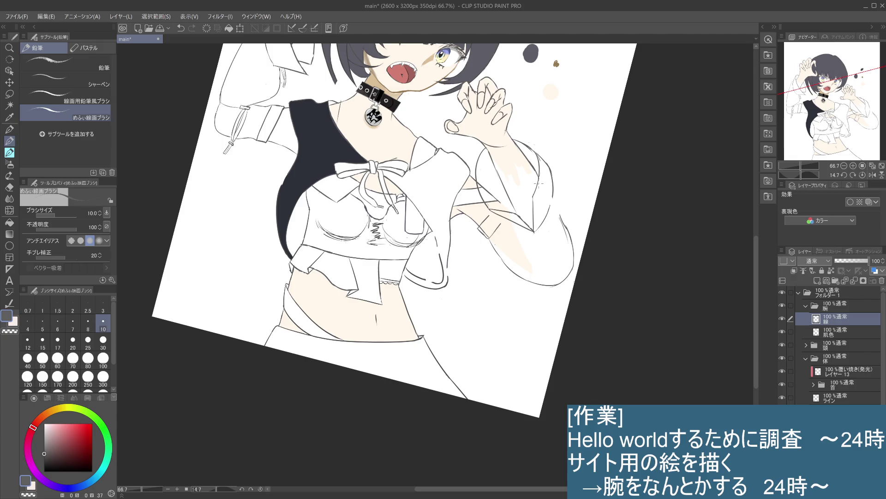
Add a short stroke on the sleeve's cuff line, undoing and redrawing it.
left_click_drag(486, 208, 513, 232)
key("ctrl+z")
key("ctrl+y")
key("ctrl+z")
left_click_drag(489, 212, 498, 217)
Compare the last sleeve stroke by undoing and redoing it, keeping it in place.
key("ctrl+z")
key("ctrl+y")
key("ctrl+z")
key("ctrl+y")
key("ctrl+z")
key("ctrl+y")
Draw the outline closing the sleeve's lower right edge, removing the extra doubled line.
left_click_drag(559, 213, 568, 233)
key("ctrl+z")
key("ctrl+z")
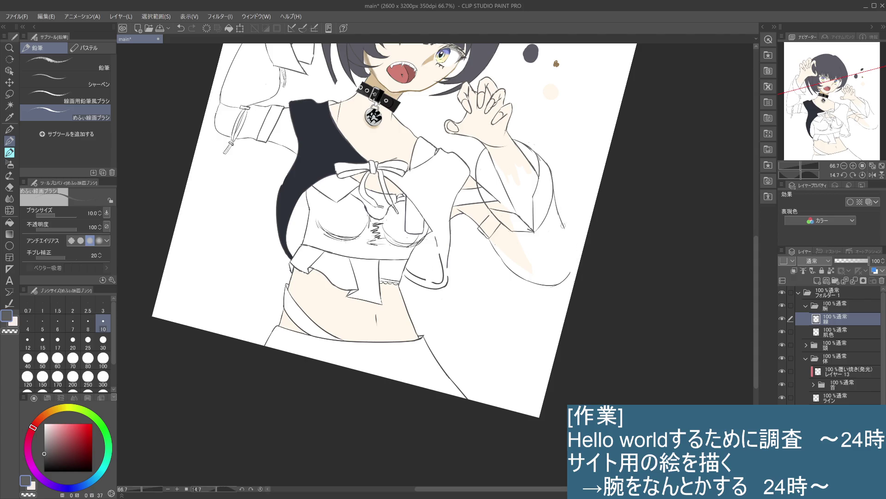
left_click_drag(565, 224, 568, 277)
key("ctrl+z")
left_click_drag(564, 220, 568, 278)
left_click_drag(564, 222, 552, 282)
key("ctrl+z")
key("ctrl+z")
mouse_move(564, 220)
left_mouse_down()
mouse_move(562, 240)
mouse_move(557, 231)
left_mouse_up()
key("ctrl+z")
Draw short vertical strokes down the right sleeve, retrying with undo.
scroll(564, 195, "down", 3)
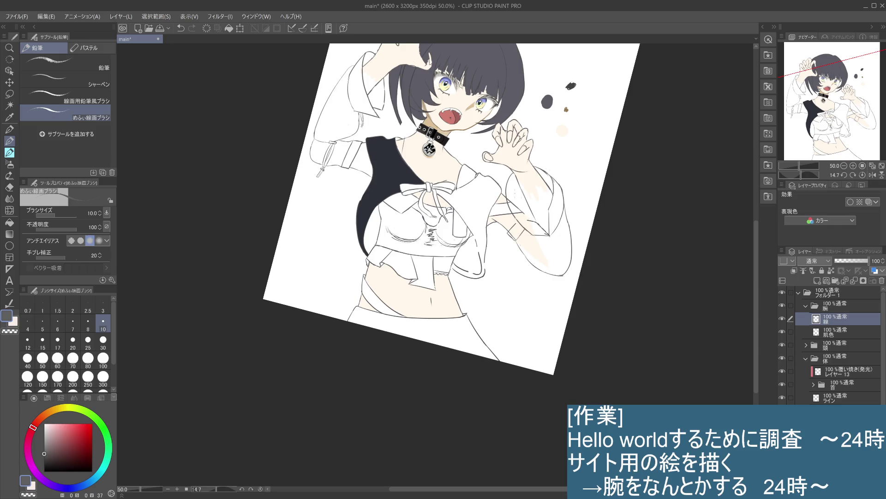
left_click_drag(519, 191, 526, 224)
key("ctrl+z")
left_click_drag(531, 188, 533, 204)
key("ctrl+z")
left_click_drag(519, 188, 528, 220)
key("ctrl+z")
left_click_drag(517, 217, 530, 222)
Refine the right sleeve's upper edge with short pencil lines and small marks.
left_click_drag(509, 192, 519, 217)
key("ctrl+z")
left_click_drag(509, 186, 518, 218)
left_click_drag(514, 179, 506, 187)
key("ctrl+z")
key("ctrl+z")
left_click_drag(509, 191, 517, 217)
key("ctrl+z")
key("ctrl+z")
mouse_move(511, 182)
left_mouse_down()
mouse_move(508, 195)
mouse_move(511, 188)
left_mouse_up()
key("ctrl+z")
Zoom out to 25% to look over the whole illustration.
scroll(517, 122, "down", 2)
scroll(518, 122, "down", 2)
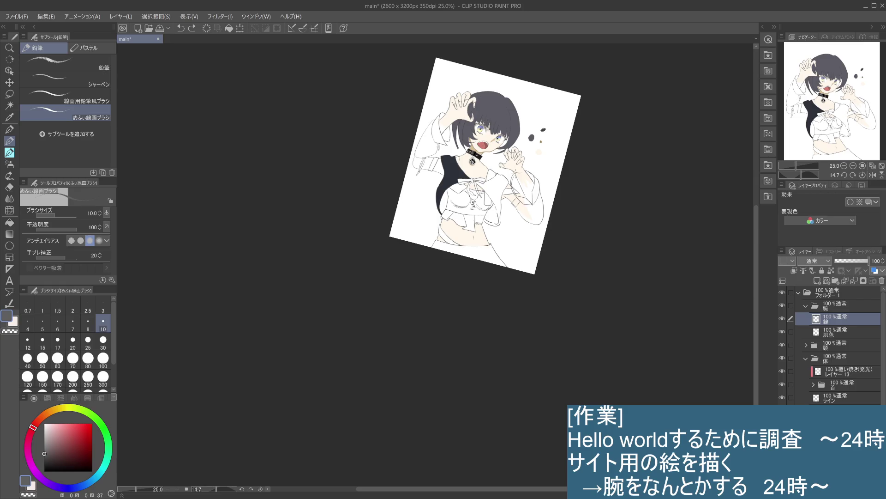
scroll(517, 173, "up", 1)
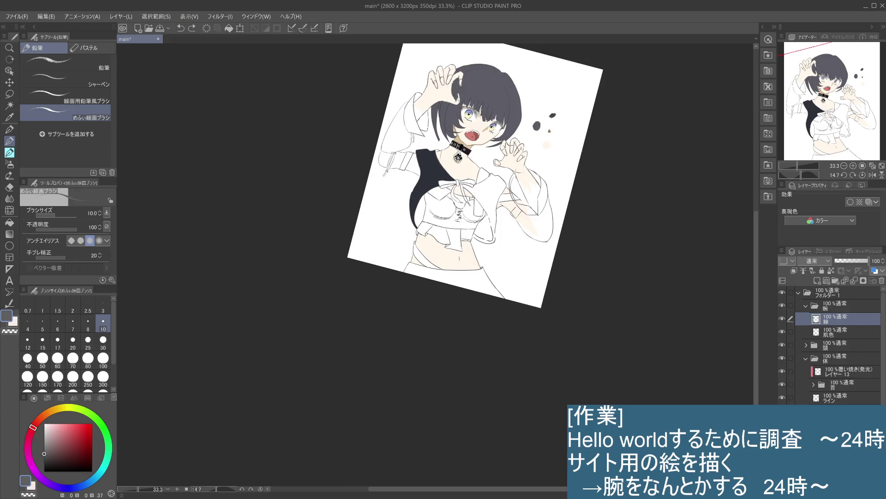
Draw a short stroke near the right sleeve and compare it by undoing and redoing.
mouse_move(521, 204)
left_mouse_down()
mouse_move(539, 216)
mouse_move(532, 211)
left_mouse_up()
key("ctrl+z")
key("ctrl+z")
key("ctrl+z")
key("ctrl+y")
key("ctrl+z")
key("ctrl+y")
Toggle the small stroke near the right hand on and off to judge it, keeping it.
key("ctrl+z")
key("ctrl+y")
key("ctrl+z")
key("ctrl+y")
key("ctrl+z")
key("ctrl+y")
key("ctrl+z")
key("ctrl+y")
Add short light strokes beside the right hand, undoing the unwanted ones.
key("ctrl+z")
key("ctrl+y")
key("ctrl+z")
key("ctrl+y")
left_click_drag(509, 179, 513, 189)
key("ctrl+z")
key("ctrl+y")
Draw short lines along the right sleeve's edge beside the raised hand.
key("ctrl+z")
key("ctrl+z")
left_click_drag(516, 198, 520, 204)
left_click_drag(529, 169, 535, 176)
key("ctrl+z")
key("ctrl+z")
key("ctrl+z")
key("ctrl+z")
key("ctrl+z")
key("ctrl+z")
mouse_move(516, 216)
left_mouse_down()
mouse_move(533, 213)
mouse_move(518, 214)
left_mouse_up()
key("ctrl+z")
key("ctrl+z")
key("ctrl+y")
key("ctrl+z")
left_click_drag(539, 200, 541, 207)
key("ctrl+y")
left_click_drag(624, 177, 641, 233)
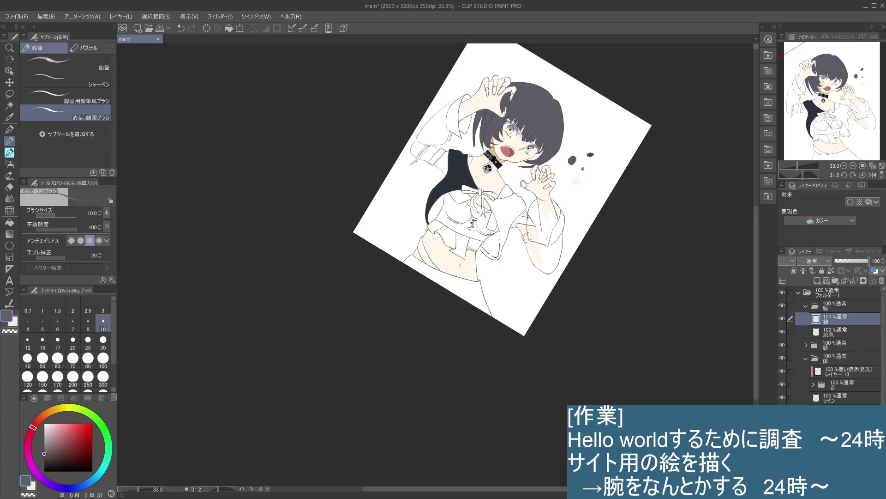
Compare the last stroke by undoing and redoing it, then keep it.
key("ctrl+z")
key("ctrl+y")
key("ctrl+z")
key("ctrl+y")
Draw the right forearm's outline down from the sleeve, retrying until it fits.
left_click_drag(532, 202, 527, 233)
left_click_drag(534, 202, 522, 237)
key("ctrl+z")
left_click_drag(533, 203, 522, 238)
key("ctrl+z")
left_click_drag(536, 199, 521, 240)
key("ctrl+z")
Try short strokes at the forearm's lower end and down the right arm, undoing each.
left_click_drag(527, 242, 547, 250)
key("ctrl+z")
key("ctrl+z")
left_click_drag(534, 199, 524, 243)
key("ctrl+z")
mouse_move(536, 238)
left_mouse_down()
mouse_move(532, 249)
mouse_move(546, 248)
left_mouse_up()
Toggle the short sleeve stroke on and off with undo/redo to judge it.
key("ctrl+z")
key("ctrl+z")
key("ctrl+z")
key("ctrl+z")
key("ctrl+y")
key("ctrl+z")
key("ctrl+y")
key("ctrl+z")
key("ctrl+y")
key("ctrl+z")
key("ctrl+y")
Draw lines across and down the right sleeve, comparing the marks with undo/redo.
key("ctrl+z")
key("ctrl+y")
key("ctrl+z")
key("ctrl+y")
key("ctrl+z")
key("ctrl+y")
key("ctrl+z")
left_click_drag(548, 239, 542, 249)
mouse_move(547, 250)
left_mouse_down()
mouse_move(516, 235)
mouse_move(520, 221)
left_mouse_up()
key("ctrl+z")
Add a short line across the sleeve and remove the long sleeve line.
key("ctrl+z")
left_click_drag(529, 202, 519, 245)
key("ctrl+z")
key("ctrl+z")
key("ctrl+y")
key("ctrl+z")
key("ctrl+y")
key("ctrl+y")
key("ctrl+z")
key("ctrl+z")
key("ctrl+y")
key("ctrl+y")
key("ctrl+z")
key("ctrl+y")
mouse_move(520, 235)
left_mouse_down()
mouse_move(547, 231)
mouse_move(535, 232)
left_mouse_up()
key("ctrl+z")
key("ctrl+z")
key("ctrl+y")
key("ctrl+z")
Redraw the short right-arm stroke slightly further left and keep it after comparing.
left_click_drag(515, 230, 509, 242)
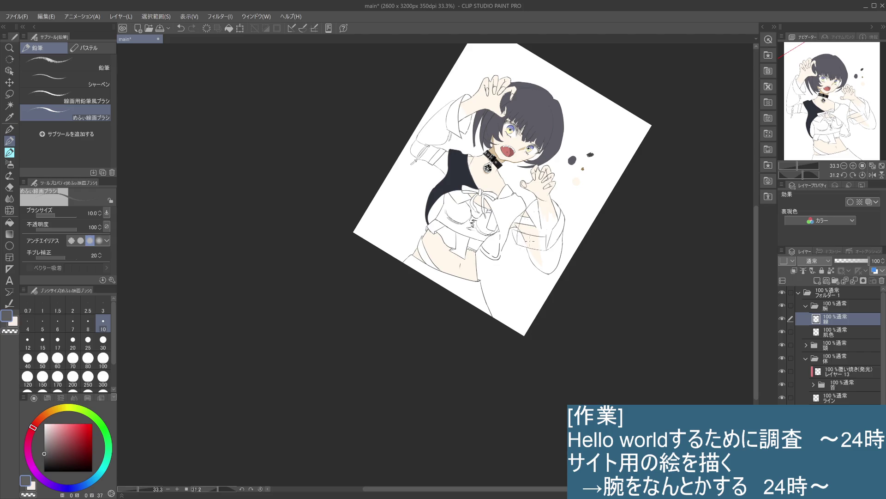
left_click_drag(522, 212, 513, 226)
key("ctrl+z")
key("ctrl+z")
key("ctrl+y")
key("ctrl+z")
key("ctrl+y")
key("ctrl+z")
key("ctrl+y")
Try a short diagonal line on the upper sleeve twice, then undo it.
key("ctrl+z")
key("ctrl+y")
left_click_drag(535, 200, 512, 228)
key("ctrl+z")
left_click_drag(533, 199, 513, 226)
key("ctrl+z")
Try short dark strokes along the right sleeve edge, comparing them on and off.
left_click_drag(529, 247, 535, 253)
key("ctrl+z")
key("ctrl+z")
key("ctrl+y")
mouse_move(569, 224)
left_mouse_down()
mouse_move(564, 245)
mouse_move(567, 222)
mouse_move(568, 233)
left_mouse_up()
Redraw the long sleeve-edge line and small strokes near the raised hand.
key("ctrl+z")
key("ctrl+z")
key("ctrl+z")
key("ctrl+z")
Redraw the small stroke beside the hand higher, then undo the trial strokes.
key("ctrl+z")
key("ctrl+z")
key("ctrl+z")
left_click_drag(566, 230, 564, 254)
key("ctrl+z")
left_click_drag(566, 219, 564, 252)
key("ctrl+z")
left_click_drag(566, 219, 563, 253)
key("ctrl+z")
left_click_drag(562, 209, 567, 213)
key("ctrl+z")
left_click_drag(563, 209, 567, 213)
key("ctrl+z")
key("ctrl+z")
mouse_move(564, 207)
left_mouse_down()
mouse_move(571, 207)
mouse_move(567, 222)
left_mouse_up()
key("ctrl+z")
key("ctrl+z")
key("ctrl+z")
key("ctrl+y")
key("ctrl+z")
Compare the sleeve stroke on and off and keep it.
key("ctrl+y")
key("ctrl+z")
key("ctrl+y")
key("ctrl+z")
key("ctrl+y")
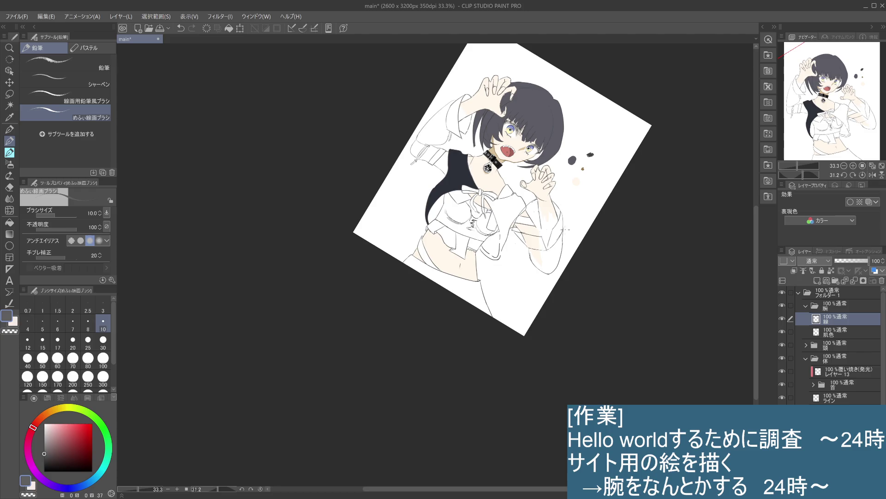
key("ctrl+z")
key("ctrl+y")
Extend the right sleeve outline downward and check the new line.
key("ctrl+z")
key("ctrl+y")
left_click_drag(565, 249, 556, 270)
key("ctrl+z")
key("ctrl+y")
key("ctrl+z")
key("ctrl+y")
Redraw the right sleeve edge line down toward the waist, then rotate the view.
key("ctrl+z")
left_click_drag(568, 238, 562, 261)
key("ctrl+z")
left_click_drag(567, 240, 556, 272)
key("ctrl+z")
left_click_drag(567, 240, 556, 272)
left_click_drag(573, 226, 510, 397)
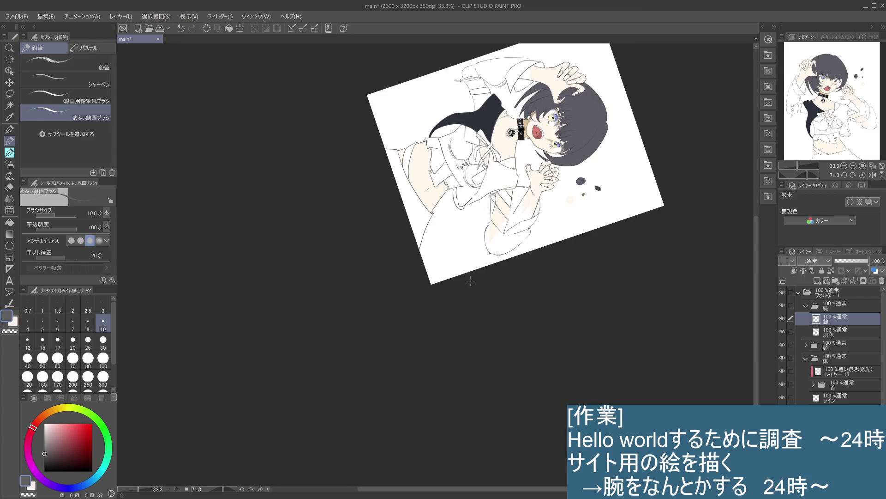
Try a short sleeve line on the rotated canvas, rotate back, and undo recent strokes.
left_click_drag(491, 201, 502, 230)
key("ctrl+z")
left_click_drag(634, 90, 503, 283)
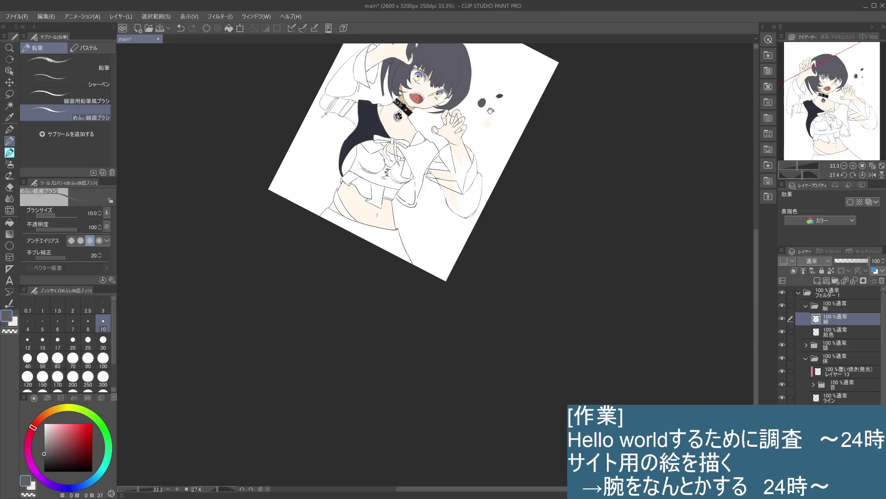
key("ctrl+z")
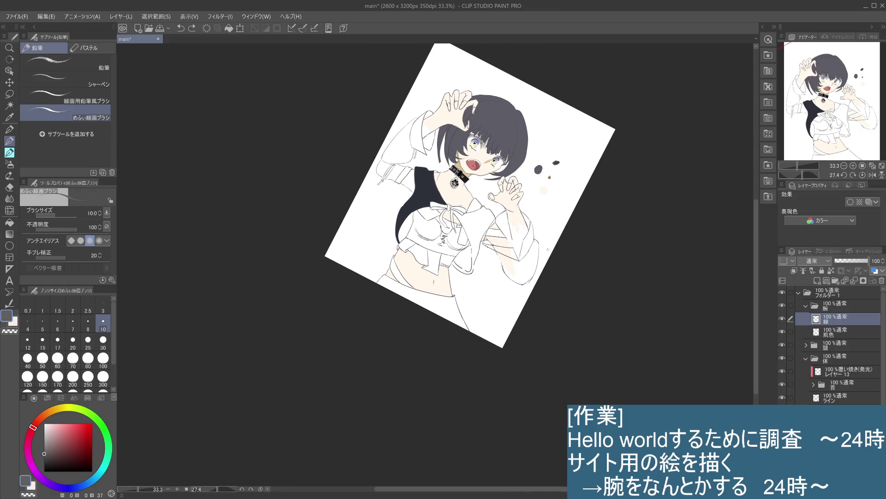
key("ctrl+z")
Compare the pale sleeve stroke on and off, removing the small trial stroke.
key("ctrl+z")
key("ctrl+y")
key("ctrl+y")
key("ctrl+z")
key("ctrl+y")
key("ctrl+z")
key("ctrl+y")
key("ctrl+z")
key("ctrl+y")
key("ctrl+z")
key("ctrl+y")
key("ctrl+z")
key("ctrl+y")
key("ctrl+z")
Try several diagonal lines on the right sleeve, undoing each.
left_click_drag(514, 245, 487, 250)
left_click_drag(505, 213, 485, 248)
key("ctrl+z")
left_click_drag(507, 215, 483, 252)
key("ctrl+z")
left_click_drag(506, 215, 486, 251)
key("ctrl+z")
left_click_drag(507, 215, 484, 253)
key("ctrl+z")
Compare the short arm stroke on and off.
key("ctrl+z")
key("ctrl+y")
key("ctrl+z")
key("ctrl+y")
key("ctrl+z")
key("ctrl+y")
Draw a faint horizontal stroke across the right forearm and keep it.
key("ctrl+z")
key("ctrl+y")
key("ctrl+z")
left_click_drag(494, 248, 510, 248)
key("ctrl+z")
key("ctrl+y")
key("ctrl+z")
key("ctrl+y")
Try and undo short dark strokes at the right sleeve's shoulder, then draw a thin forearm line.
left_click_drag(535, 217, 531, 229)
left_click_drag(499, 212, 484, 250)
key("ctrl+z")
left_click_drag(494, 216, 485, 254)
key("ctrl+z")
left_click_drag(496, 216, 482, 248)
key("ctrl+z")
key("ctrl+z")
key("ctrl+z")
left_click_drag(501, 211, 480, 241)
key("ctrl+z")
key("ctrl+z")
left_click_drag(504, 210, 482, 236)
key("ctrl+z")
key("ctrl+z")
key("ctrl+y")
left_click_drag(489, 253, 512, 252)
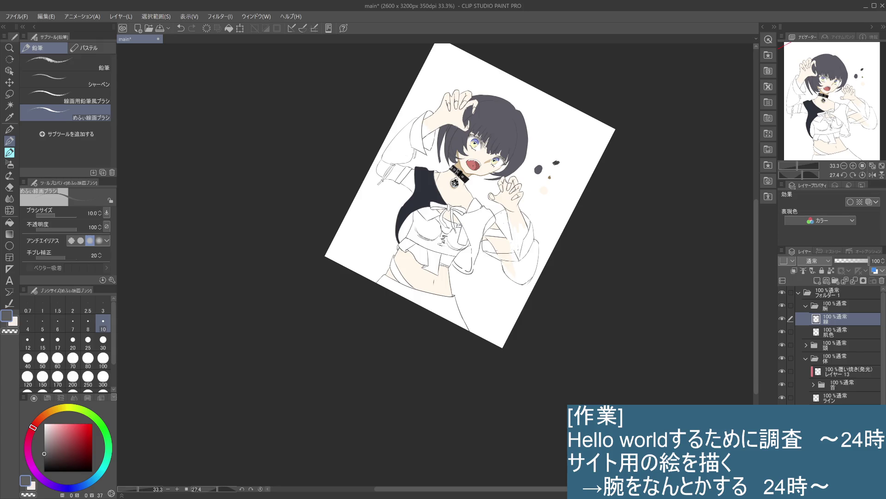
Compare the recent forearm strokes by undoing and redoing them, keeping them in place.
key("ctrl+z")
key("ctrl+y")
key("ctrl+z")
key("ctrl+y")
key("ctrl+z")
key("ctrl+y")
Draw a small dark stroke beside the right arm and compare it on and off.
left_click_drag(487, 249, 503, 231)
key("ctrl+z")
key("ctrl+y")
key("ctrl+z")
key("ctrl+y")
key("ctrl+z")
key("ctrl+y")
key("ctrl+z")
key("ctrl+y")
key("ctrl+z")
Draw a new line along the arm and a light mark near the hand, keeping the small stroke.
key("ctrl+z")
left_click_drag(507, 226, 485, 245)
left_click_drag(505, 209, 483, 249)
key("ctrl+z")
key("ctrl+y")
key("ctrl+z")
Add small marks on the right sleeve, testing them with undo and redo.
key("ctrl+z")
key("ctrl+y")
key("ctrl+z")
key("ctrl+y")
left_click_drag(501, 263, 517, 282)
left_click_drag(507, 277, 520, 275)
key("ctrl+z")
key("ctrl+z")
key("ctrl+y")
key("ctrl+z")
key("ctrl+z")
key("ctrl+z")
Redraw the right sleeve's outline strokes and finish with a curved line down the sleeve.
left_click_drag(538, 242, 532, 272)
key("ctrl+z")
left_click_drag(538, 241, 534, 267)
key("ctrl+z")
mouse_move(531, 278)
left_mouse_down()
mouse_move(523, 284)
mouse_move(537, 268)
left_mouse_up()
key("ctrl+z")
key("ctrl+z")
key("ctrl+z")
mouse_move(494, 261)
left_mouse_down()
mouse_move(515, 289)
mouse_move(522, 285)
left_mouse_up()
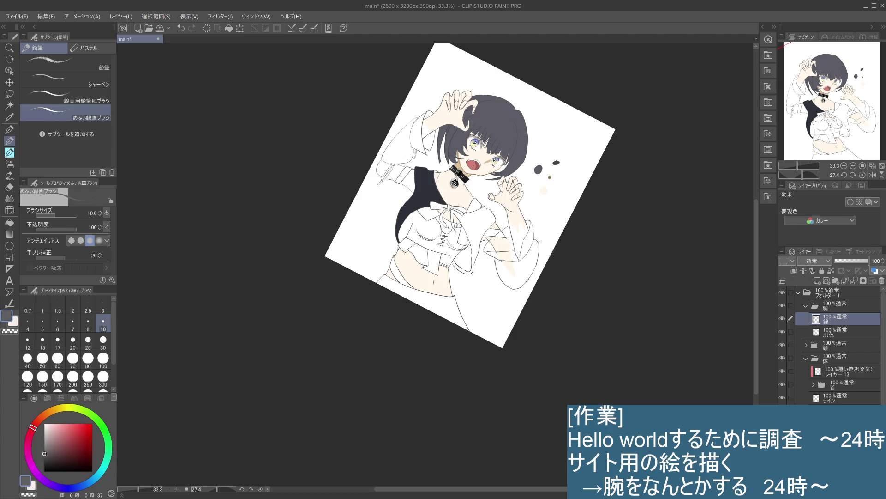
Retry the line down the right sleeve's edge until it fits.
key("ctrl+z")
left_click_drag(537, 241, 525, 283)
key("ctrl+z")
key("ctrl+z")
left_click_drag(529, 234, 525, 285)
left_click_drag(499, 252, 514, 278)
Stroke the right sleeve edge again and add a short line along its lower hem.
key("ctrl+z")
key("ctrl+z")
mouse_move(538, 240)
left_mouse_down()
mouse_move(533, 284)
mouse_move(514, 280)
mouse_move(513, 290)
mouse_move(525, 288)
left_mouse_up()
key("ctrl+z")
key("ctrl+z")
key("ctrl+z")
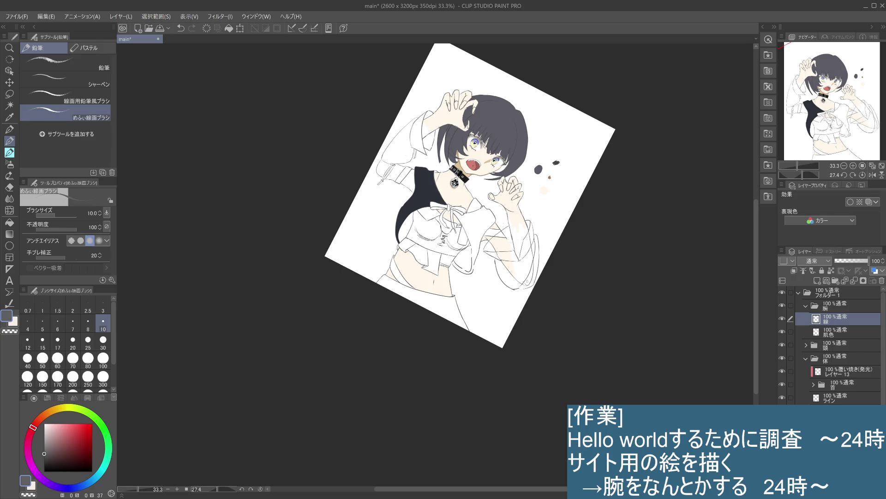
left_click_drag(528, 286, 511, 291)
key("ctrl+z")
key("ctrl+y")
Remove and redraw the short line on the lower right sleeve, comparing versions.
key("ctrl+z")
key("ctrl+y")
key("ctrl+z")
left_click_drag(535, 268, 524, 289)
key("ctrl+z")
key("ctrl+z")
key("ctrl+z")
key("ctrl+z")
key("ctrl+y")
key("ctrl+z")
key("ctrl+y")
key("ctrl+z")
Add short strokes near the lower sleeve with the canvas rotated, then turn it back upright.
left_click_drag(503, 257, 501, 284)
left_click_drag(606, 298, 522, 413)
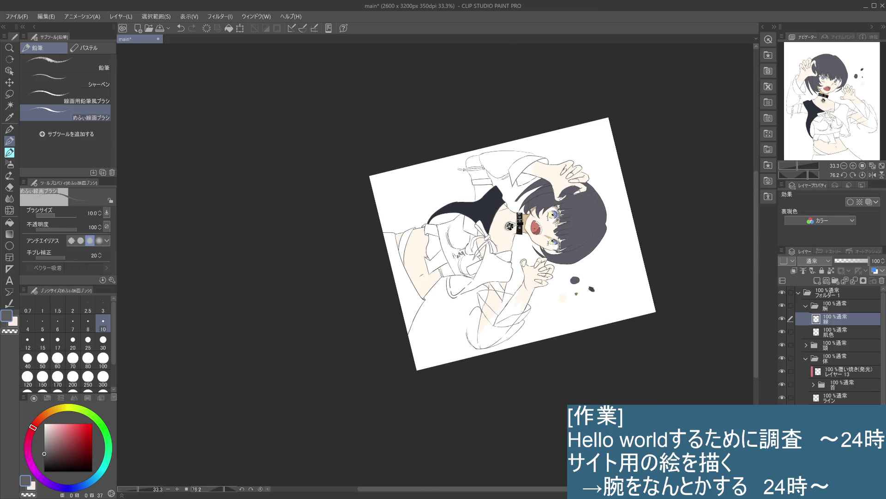
left_click_drag(469, 316, 467, 337)
key("ctrl+z")
left_click_drag(674, 170, 601, 213)
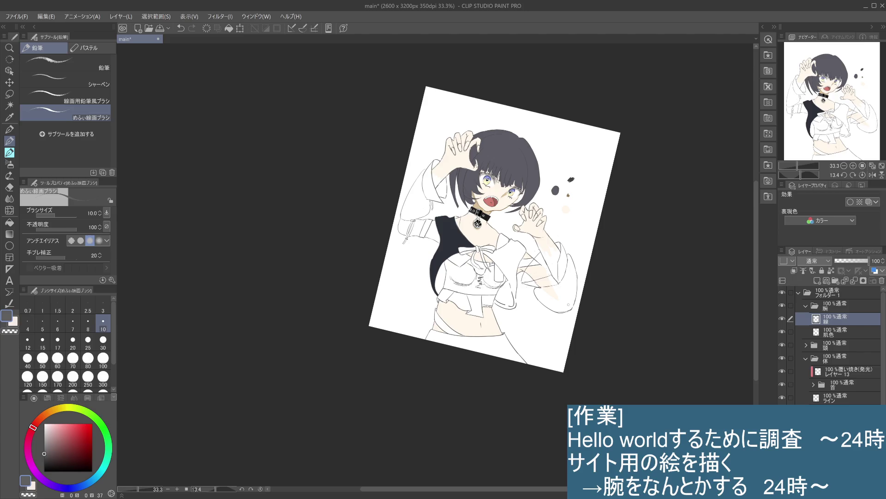
Restore the erased sleeve outline and add a short stroke to the lower sleeve on a rotated canvas.
mouse_move(573, 257)
left_mouse_down()
mouse_move(575, 275)
mouse_move(574, 257)
left_mouse_up()
key("ctrl+z")
key("ctrl+z")
key("ctrl+z")
left_click_drag(556, 325, 484, 390)
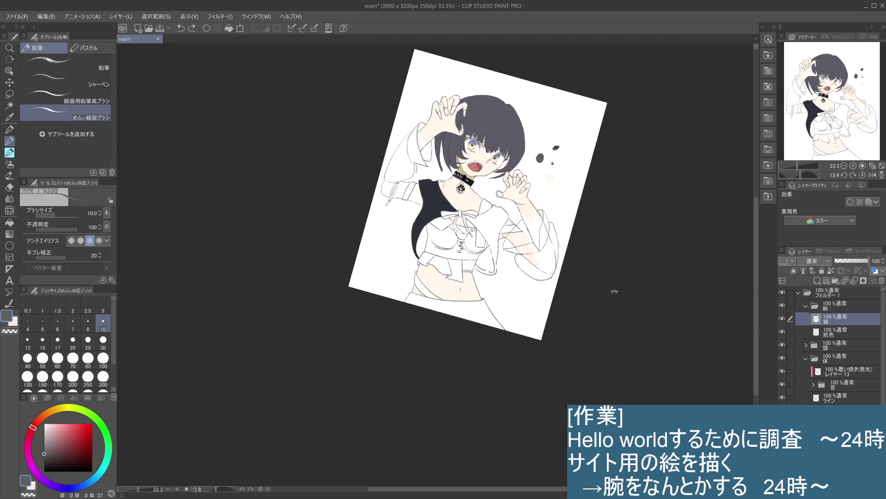
left_click_drag(503, 347, 511, 352)
left_click_drag(587, 259, 574, 205)
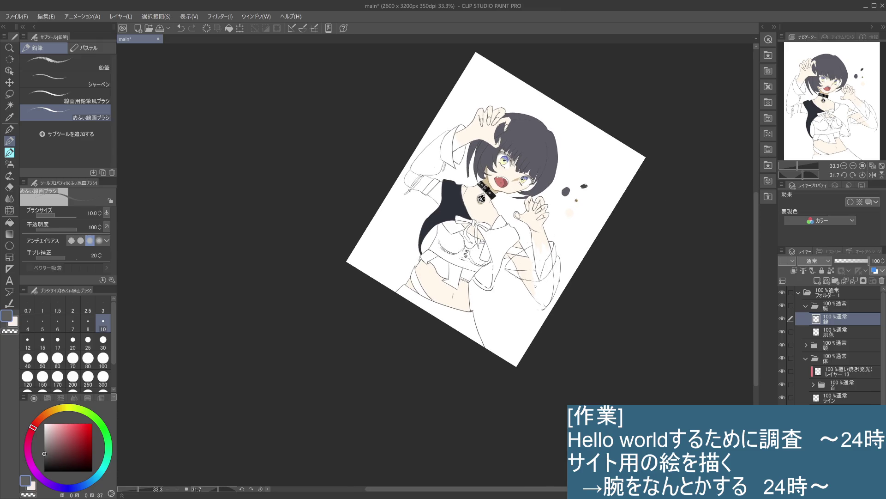
Draw and retry a line along the right sleeve, comparing attempts with undo and redo.
left_click_drag(517, 279, 542, 314)
key("ctrl+z")
key("ctrl+z")
left_click_drag(517, 278, 538, 309)
key("ctrl+z")
key("ctrl+y")
key("ctrl+z")
left_click_drag(531, 272, 505, 302)
key("ctrl+z")
key("ctrl+y")
key("ctrl+z")
key("ctrl+y")
Add curved and dark lines along the right sleeve edge, then rotate the canvas nearly upright.
key("ctrl+z")
left_click_drag(556, 268, 549, 303)
key("ctrl+z")
left_click_drag(544, 302, 553, 302)
key("ctrl+z")
left_click_drag(560, 277, 554, 296)
left_click_drag(561, 255, 557, 277)
left_click_drag(575, 376, 512, 353)
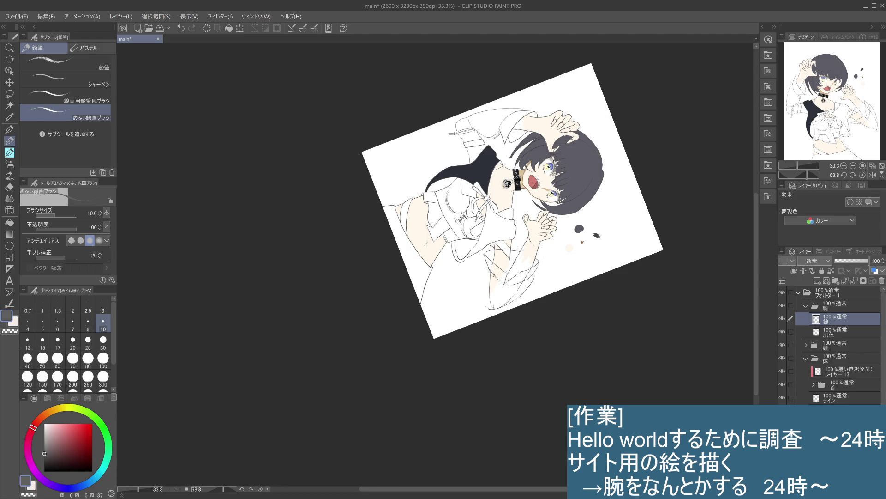
left_click_drag(682, 192, 513, 274)
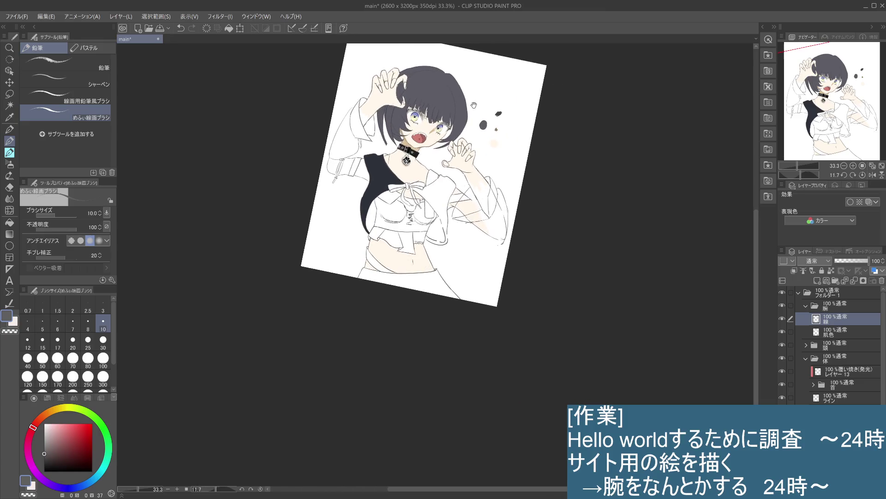
Zoom to 50% and try faint lines along the right forearm, undoing them.
scroll(523, 253, "up", 1)
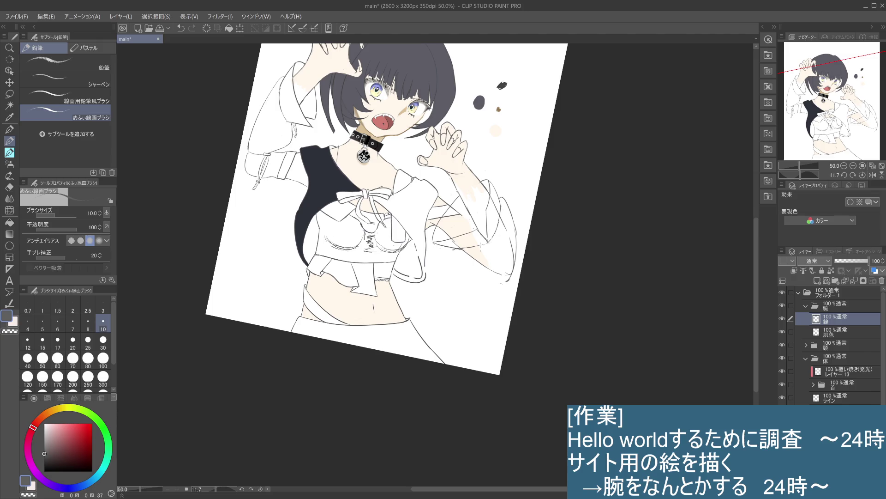
left_click_drag(457, 249, 509, 284)
key("ctrl+z")
left_click_drag(468, 247, 451, 250)
key("ctrl+z")
Draw a thin line on the right sleeve, compare it, and add a short sleeve line.
left_click_drag(437, 242, 470, 224)
key("ctrl+z")
key("ctrl+y")
key("ctrl+z")
key("ctrl+y")
key("ctrl+z")
key("ctrl+y")
left_click_drag(473, 228, 454, 236)
key("ctrl+z")
left_click_drag(451, 239, 434, 242)
Compare the small sleeve stroke on and off repeatedly, finally keeping it.
key("ctrl+z")
key("ctrl+y")
key("ctrl+z")
key("ctrl+y")
key("ctrl+z")
key("ctrl+y")
key("ctrl+z")
key("ctrl+y")
key("ctrl+z")
key("ctrl+y")
key("ctrl+z")
key("ctrl+y")
key("ctrl+z")
key("ctrl+y")
Paint skin tone over the white forearm patch and try a short line on the right sleeve.
left_click_drag(475, 230, 488, 240)
left_click_drag(480, 220, 475, 235)
key("ctrl+z")
left_click(836, 332)
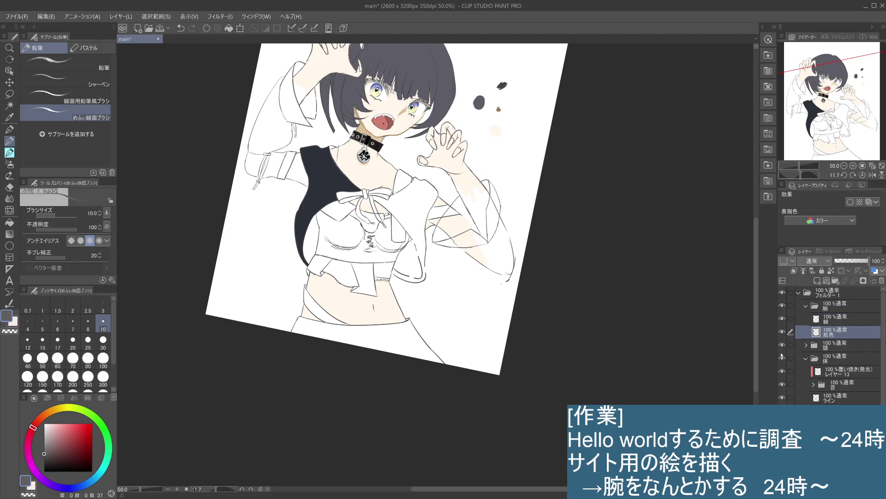
Create the 袖 raster layer, then pick dark navy on the colour wheel and brush size 30.
left_click(817, 280)
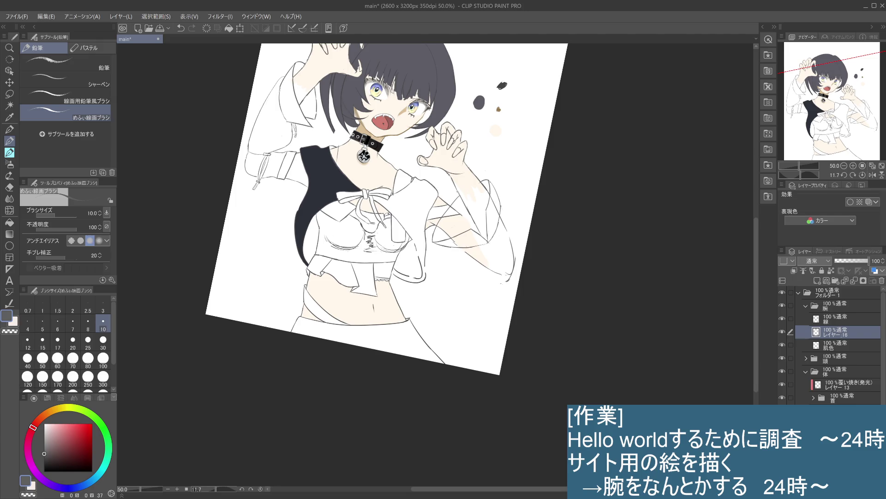
key("Return")
left_click(154, 137, "alt")
left_click(103, 341)
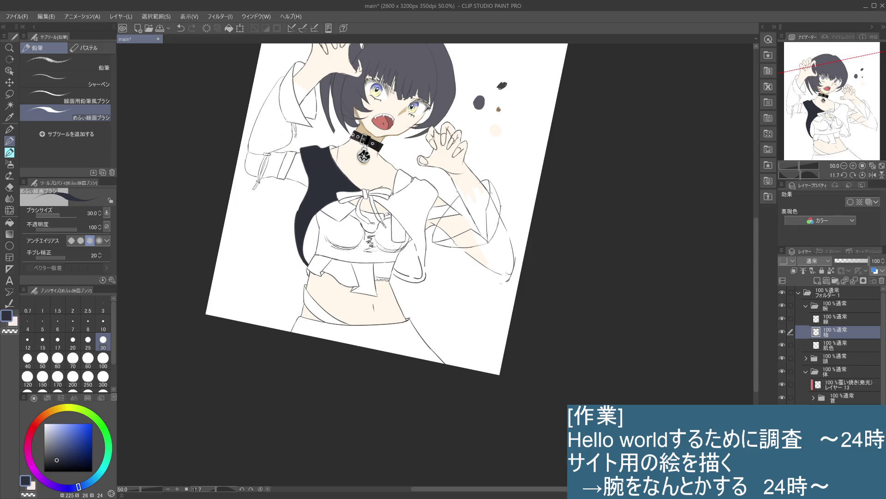
With brush size 60, paint dark navy down the right sleeve's outer edge.
left_click(57, 359)
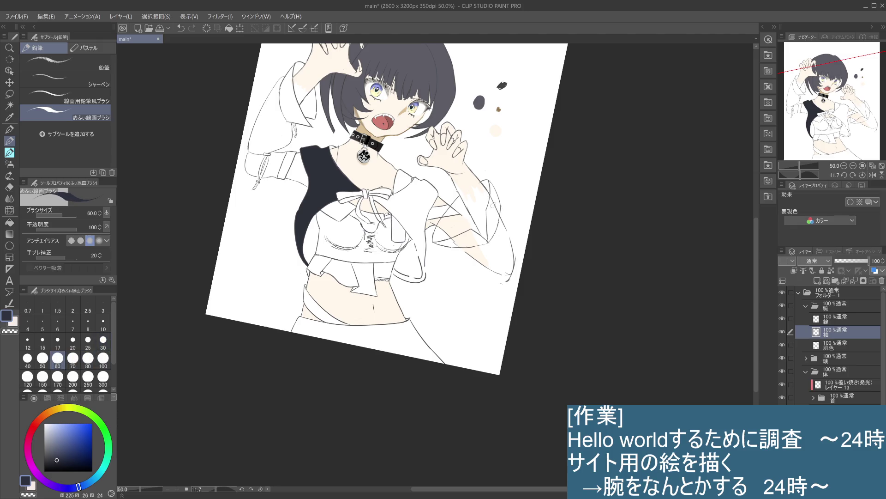
left_click_drag(493, 189, 505, 259)
mouse_move(501, 226)
left_mouse_down()
mouse_move(512, 266)
mouse_move(506, 244)
mouse_move(507, 266)
mouse_move(500, 253)
left_mouse_up()
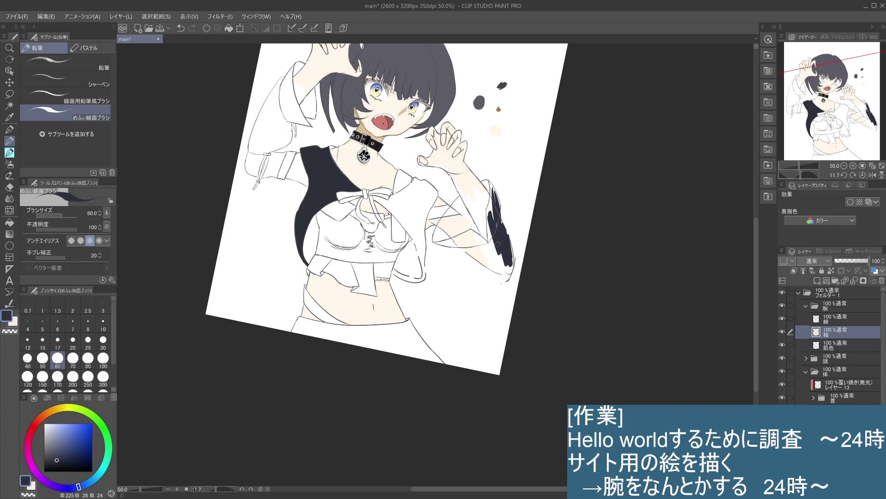
left_click_drag(488, 201, 494, 212)
mouse_move(491, 224)
left_mouse_down()
mouse_move(496, 231)
mouse_move(488, 216)
mouse_move(491, 243)
left_mouse_up()
left_click_drag(492, 207, 493, 221)
left_click_drag(492, 182, 497, 204)
mouse_move(485, 181)
left_mouse_down()
mouse_move(500, 211)
mouse_move(490, 213)
mouse_move(493, 201)
mouse_move(492, 226)
left_mouse_up()
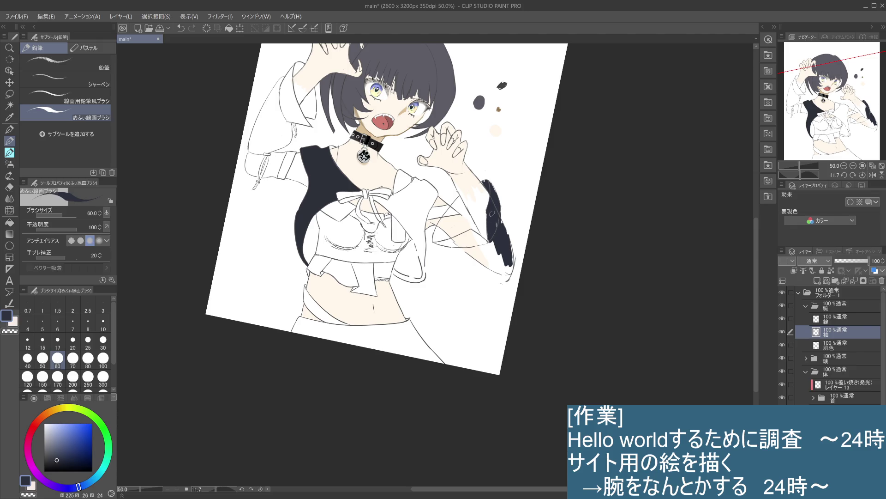
mouse_move(495, 236)
left_mouse_down()
mouse_move(501, 261)
mouse_move(491, 256)
left_mouse_up()
Block in navy over the inner forearm, undoing and redrawing one stroke.
left_click_drag(457, 200, 441, 229)
mouse_move(458, 200)
left_mouse_down()
mouse_move(451, 208)
mouse_move(477, 239)
mouse_move(474, 225)
mouse_move(490, 254)
left_mouse_up()
key("ctrl+z")
key("ctrl+z")
left_click_drag(474, 222, 491, 258)
left_click_drag(462, 215, 476, 243)
mouse_move(462, 208)
left_mouse_down()
mouse_move(457, 233)
mouse_move(450, 211)
mouse_move(433, 241)
mouse_move(453, 239)
mouse_move(445, 230)
mouse_move(453, 224)
mouse_move(497, 268)
mouse_move(488, 242)
left_mouse_up()
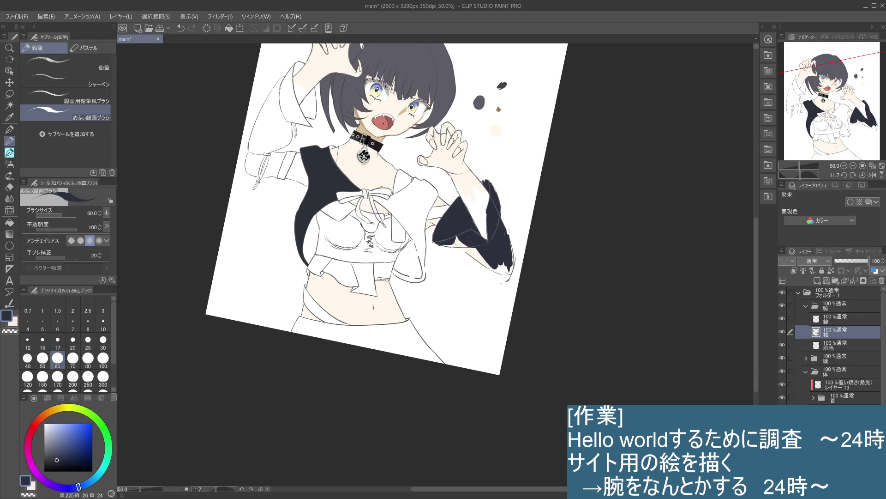
Fill the sleeve's right-edge gap and lower section with navy, reshaping the lower-left cuff edge.
mouse_move(506, 214)
left_mouse_down()
mouse_move(508, 278)
mouse_move(462, 249)
mouse_move(487, 265)
left_mouse_up()
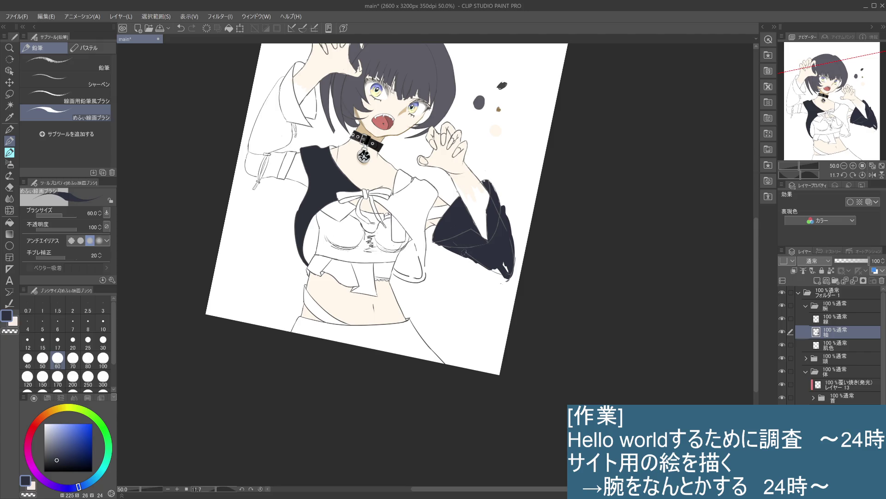
left_click_drag(451, 247, 507, 272)
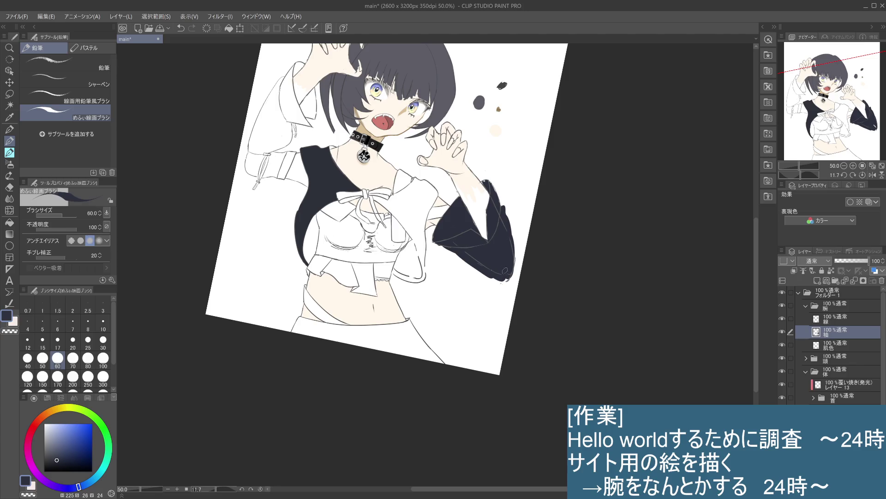
mouse_move(499, 273)
left_mouse_down()
mouse_move(508, 276)
mouse_move(487, 277)
left_mouse_up()
left_click_drag(454, 250, 502, 284)
left_click_drag(499, 283, 469, 262)
mouse_move(552, 279)
left_mouse_down()
mouse_move(456, 298)
mouse_move(456, 326)
left_mouse_up()
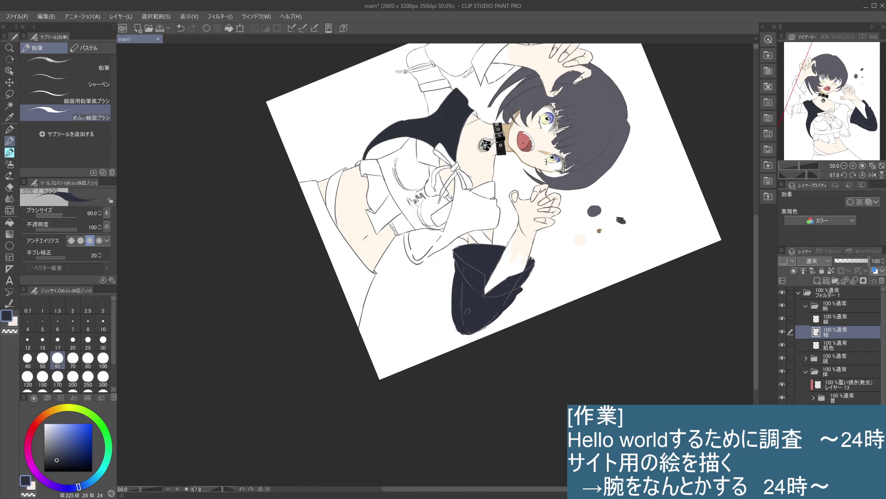
Rotate the canvas view back to about 12.9° to review the navy sleeve.
left_click_drag(661, 308, 586, 114)
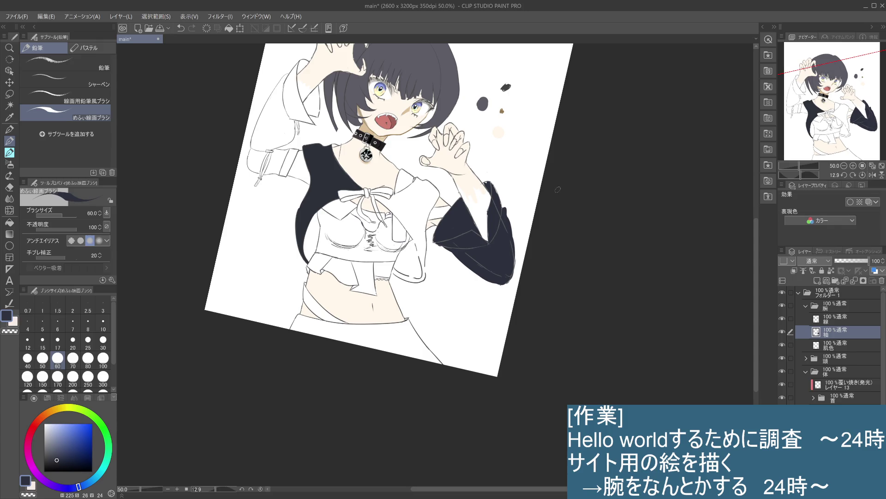
On the 袖 layer, trim the sleeve's bottom edge and tidy the forearm-sleeve boundary.
left_click(844, 316)
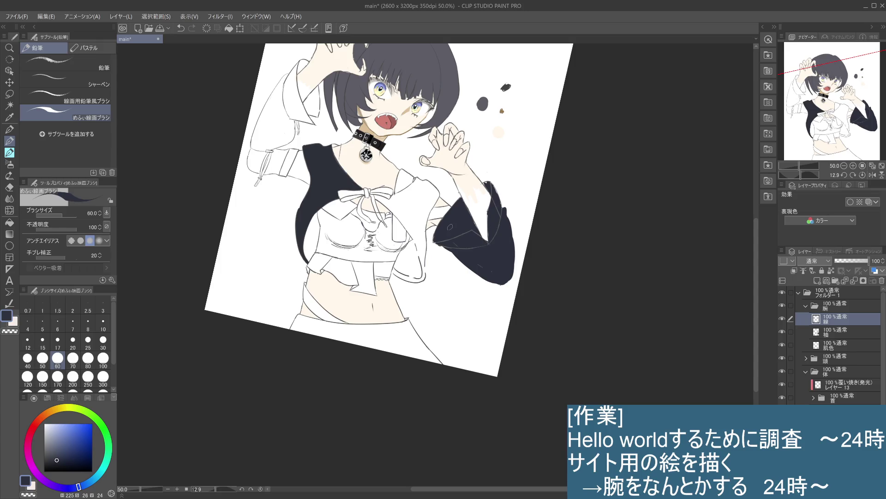
left_click(836, 329)
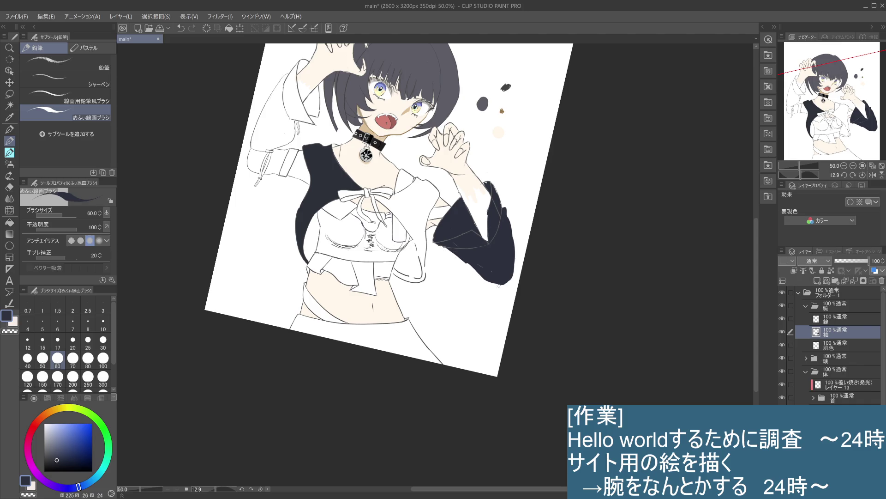
left_click_drag(480, 275, 507, 281)
mouse_move(461, 202)
left_mouse_down()
mouse_move(465, 196)
mouse_move(434, 241)
left_mouse_up()
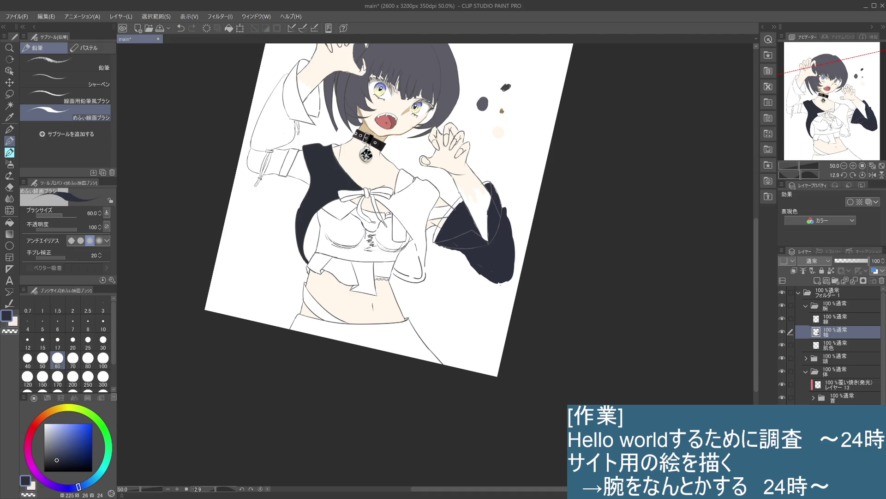
mouse_move(464, 197)
left_mouse_down()
mouse_move(446, 221)
mouse_move(457, 250)
left_mouse_up()
mouse_move(441, 247)
left_mouse_down()
mouse_move(460, 243)
mouse_move(464, 256)
left_mouse_up()
Select the 線 layer with a size-10 brush, trying and undoing short strokes at the arm-sleeve edge.
left_click(845, 319)
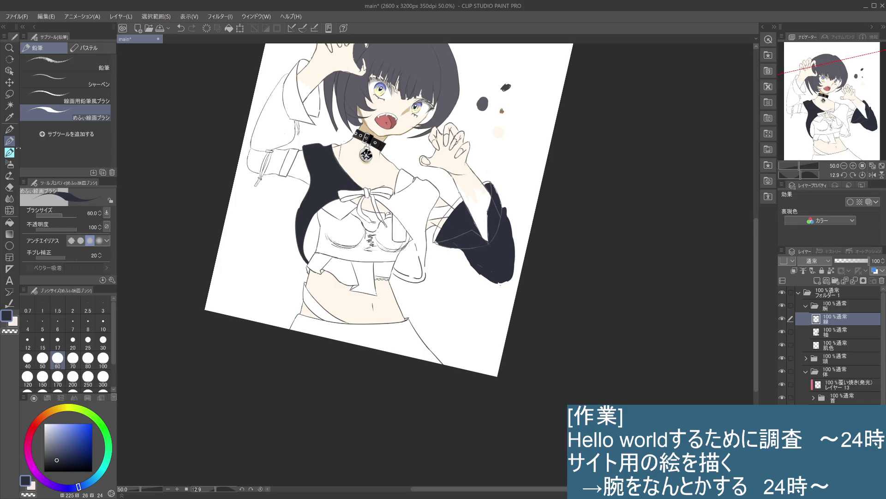
left_click(103, 323)
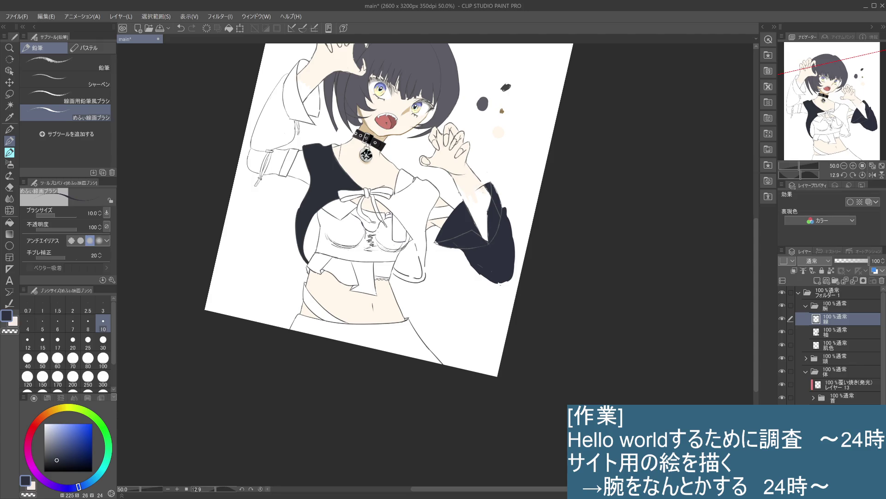
key("ctrl+z")
left_click_drag(464, 199, 438, 231)
key("ctrl+z")
key("ctrl+z")
left_click_drag(475, 190, 467, 198)
key("ctrl+z")
mouse_move(483, 187)
left_mouse_down()
mouse_move(457, 208)
mouse_move(455, 198)
mouse_move(477, 187)
left_mouse_up()
key("ctrl+z")
On the 袖 layer, undo the last touch-up and dab the sleeve edge with a size-30 brush.
left_click(841, 334)
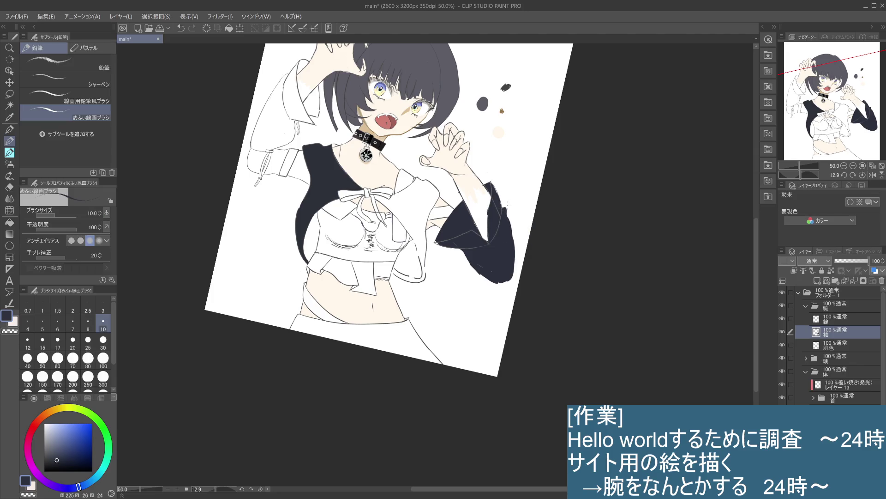
key("ctrl+z")
left_click(103, 340)
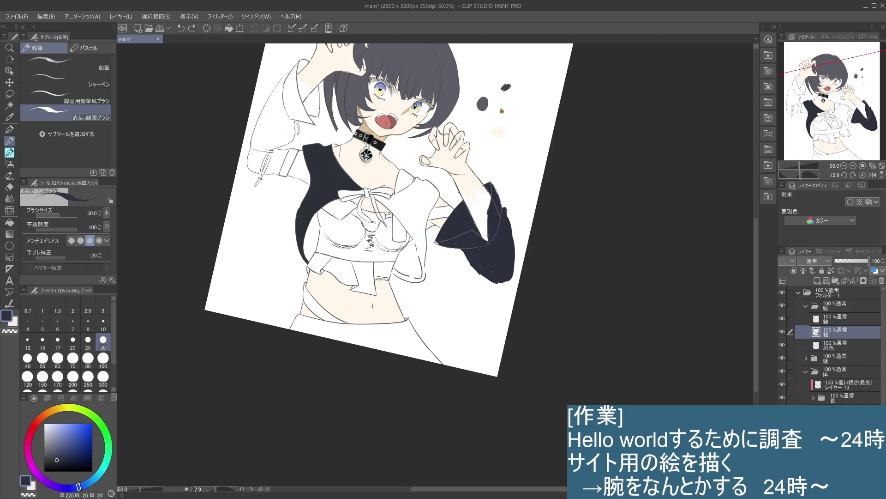
left_click(498, 210)
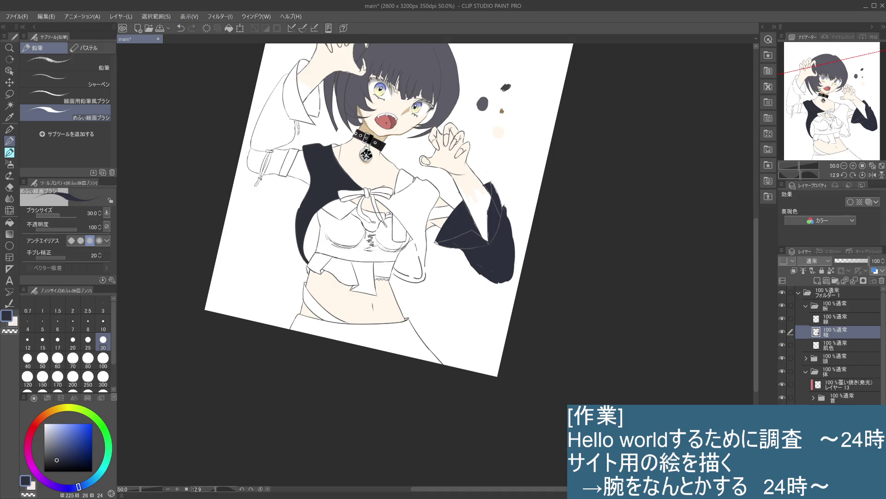
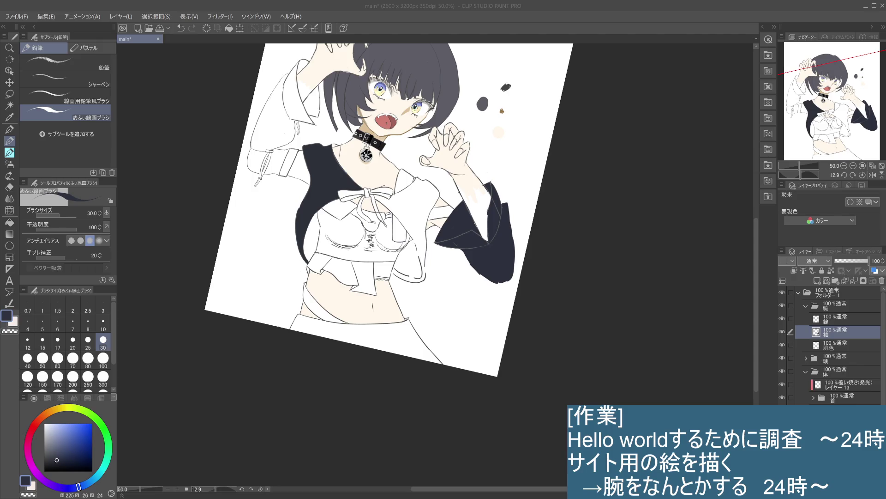
Undo the stray last stroke and turn the canvas view back to nearly upright.
left_click(500, 296)
key("ctrl+z")
mouse_move(512, 281)
left_mouse_down()
mouse_move(457, 316)
mouse_move(467, 334)
left_mouse_up()
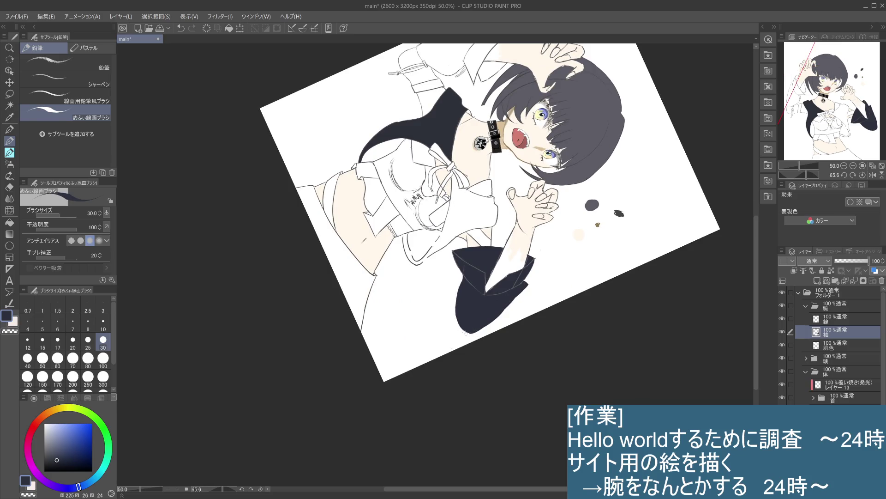
left_click_drag(592, 238, 515, 268)
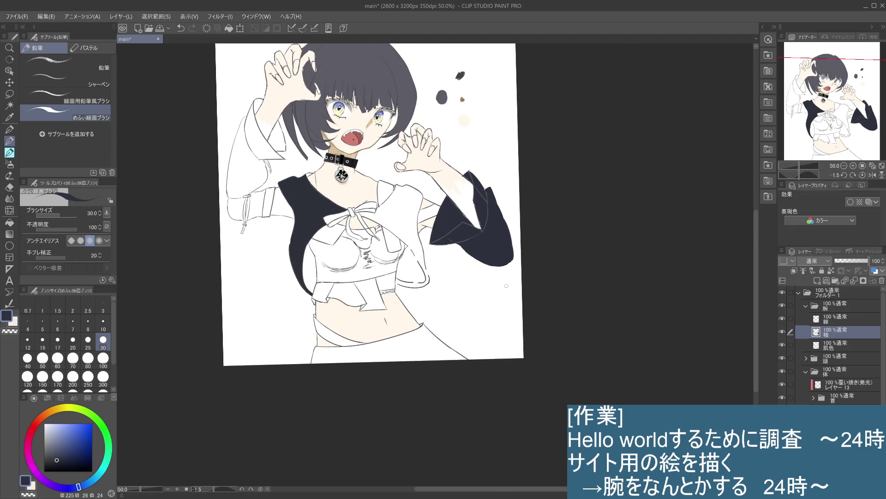
scroll(483, 222, "down", 1)
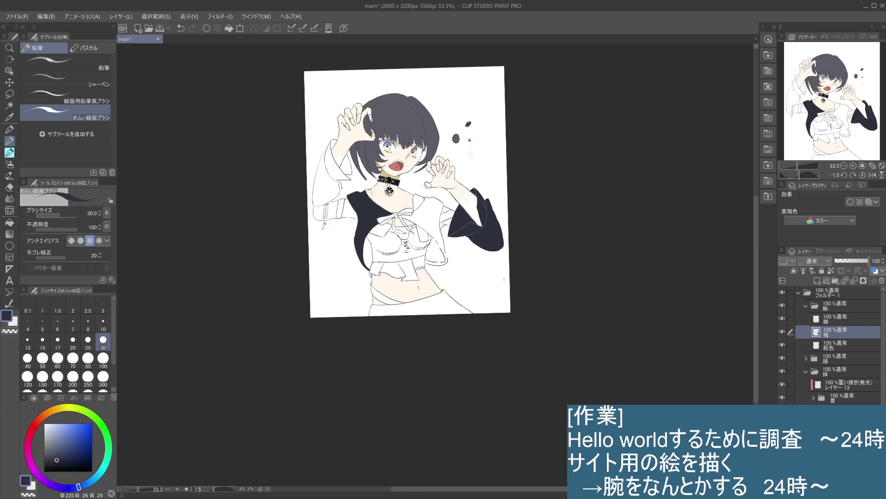
Select the 線 layer, zoom in, then make the 肌色 skin layer active.
left_click(846, 319)
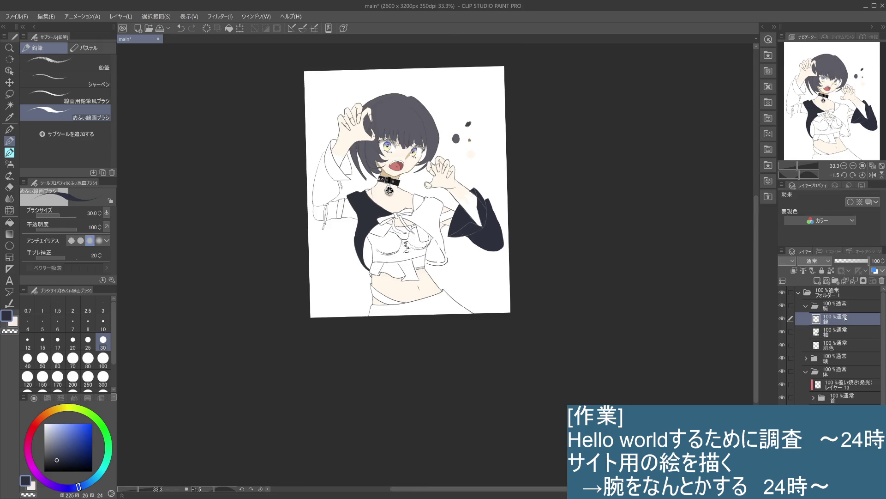
scroll(464, 232, "up", 2)
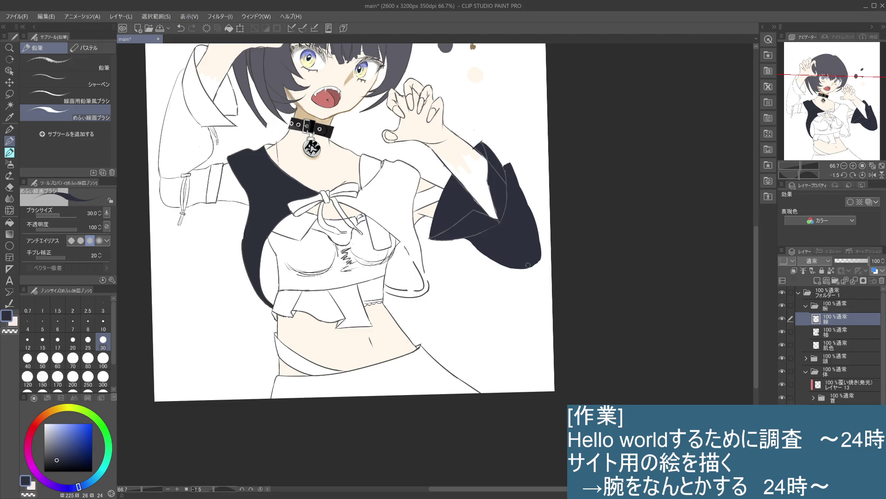
left_click(823, 346)
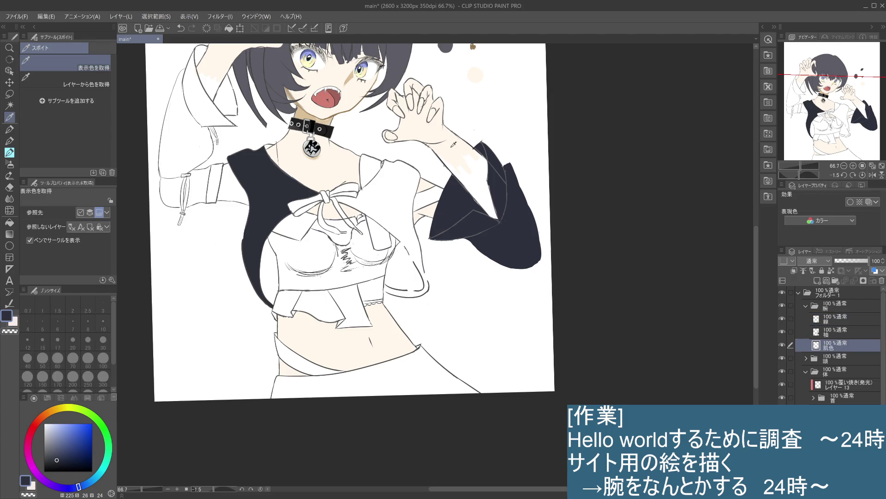
Eyedrop the skin tone from the canvas and shift the view right.
left_click(466, 165, "alt")
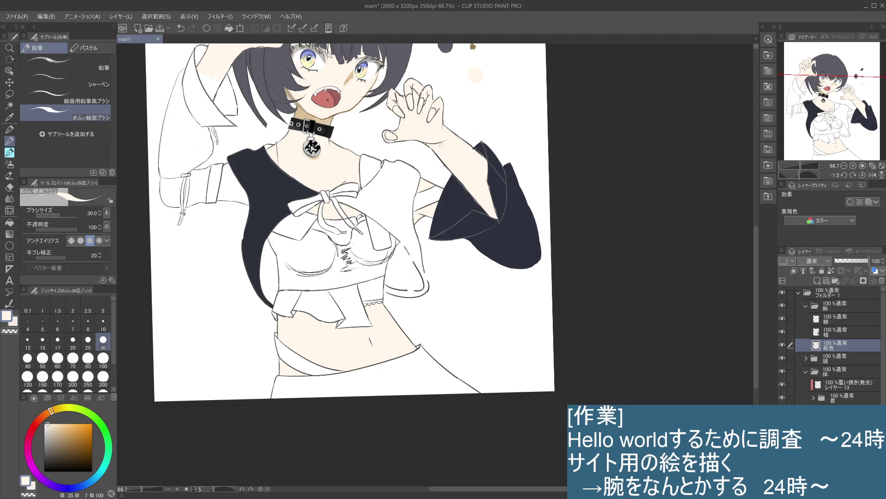
scroll(491, 215, "down", 3)
scroll(491, 277, "up", 3)
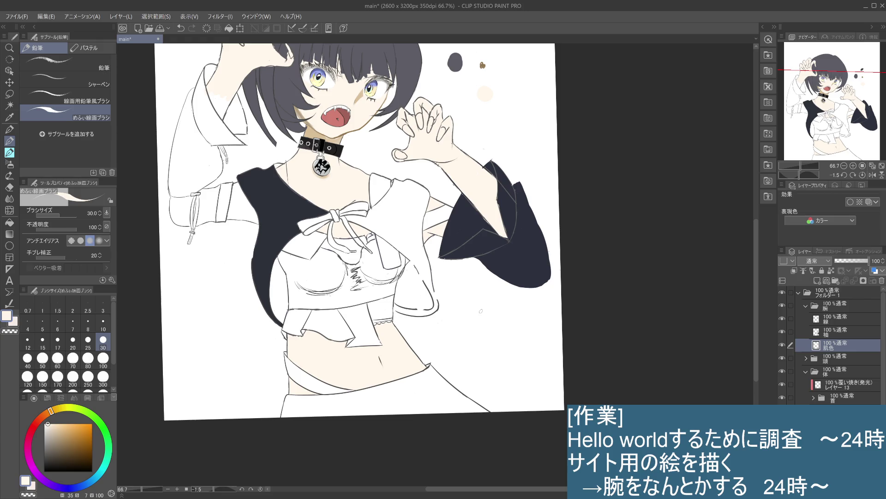
scroll(480, 310, "down", 2)
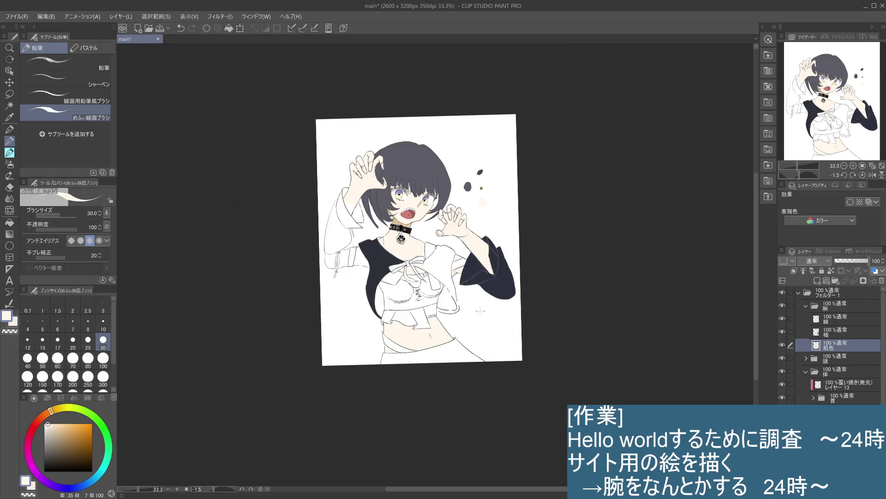
left_click_drag(491, 308, 547, 311)
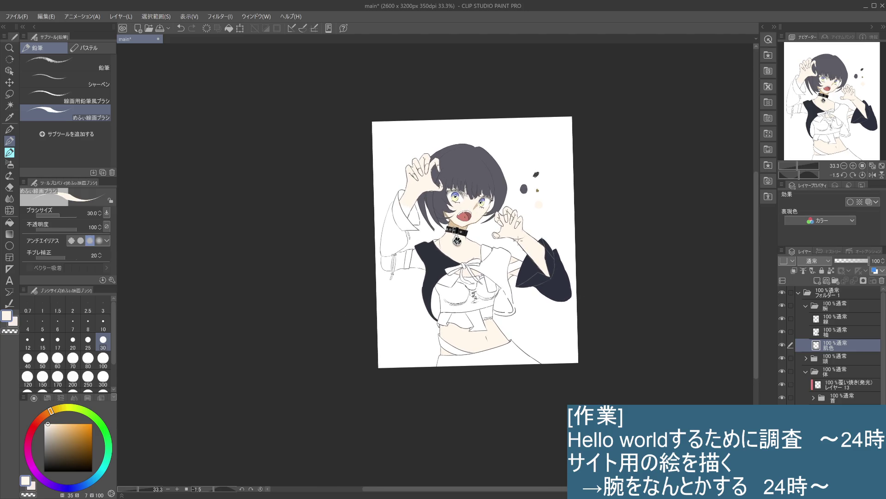
Switch to dark navy and draw a first stroke along the left sleeve's edge.
left_click(148, 152, "alt")
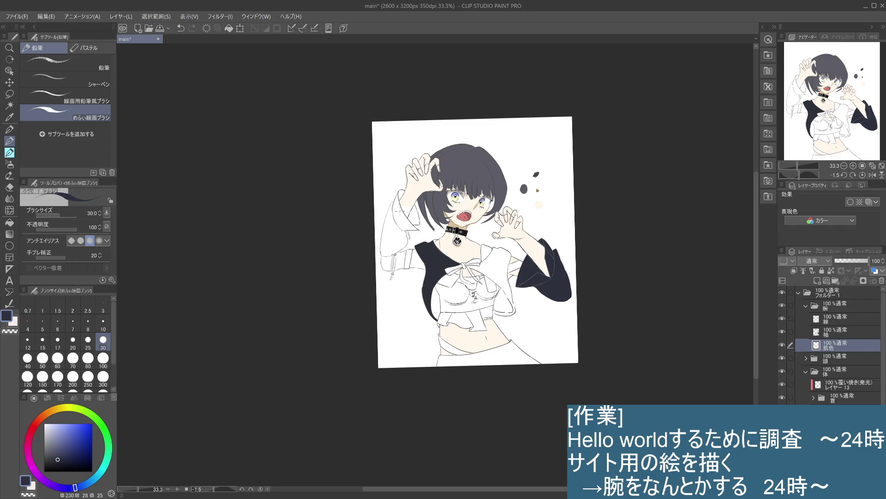
scroll(383, 212, "up", 1)
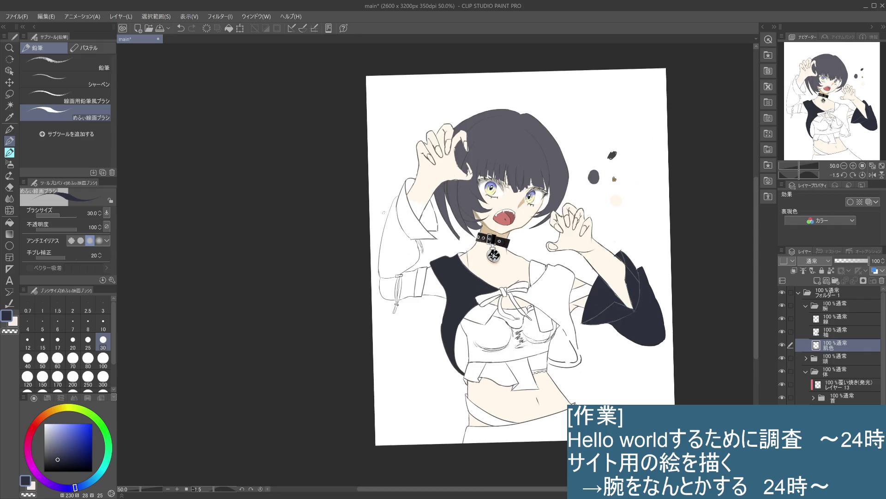
mouse_move(407, 182)
left_mouse_down()
mouse_move(399, 217)
mouse_move(411, 220)
left_mouse_up()
scroll(430, 190, "up", 2)
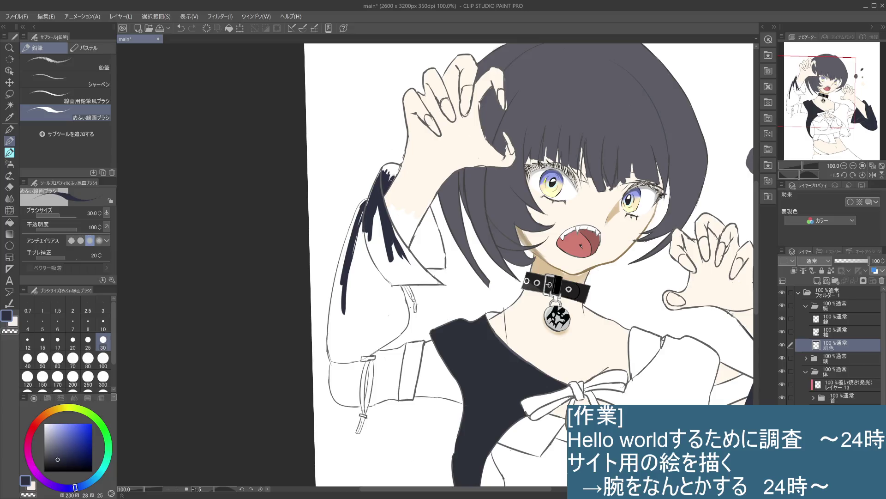
Paint navy over the sleeve's top and outer edge, thickening and lengthening its strands.
left_click_drag(398, 165, 390, 178)
left_click_drag(378, 174, 357, 241)
left_click_drag(368, 201, 338, 313)
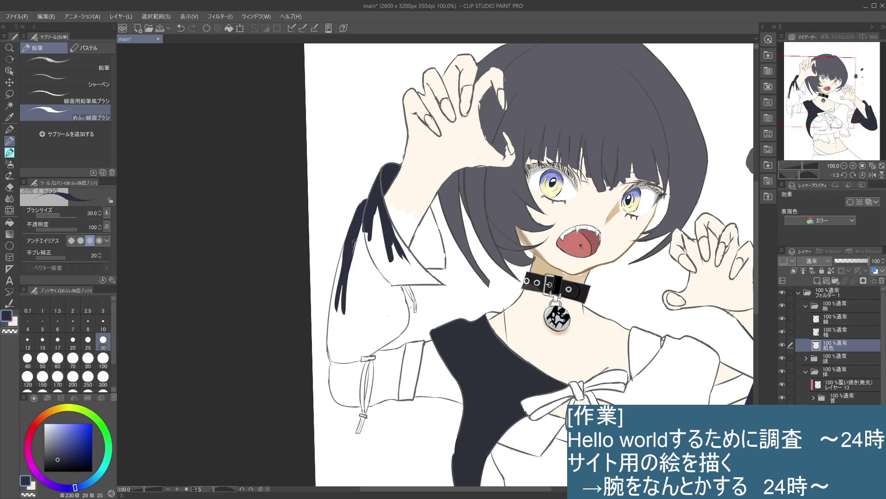
left_click_drag(350, 245, 335, 297)
left_click_drag(342, 257, 333, 314)
left_click_drag(360, 236, 349, 286)
mouse_move(363, 223)
left_mouse_down()
mouse_move(354, 277)
mouse_move(367, 290)
mouse_move(373, 268)
left_mouse_up()
mouse_move(378, 207)
left_mouse_down()
mouse_move(377, 266)
mouse_move(379, 213)
mouse_move(374, 242)
mouse_move(388, 270)
mouse_move(391, 232)
mouse_move(422, 271)
left_mouse_up()
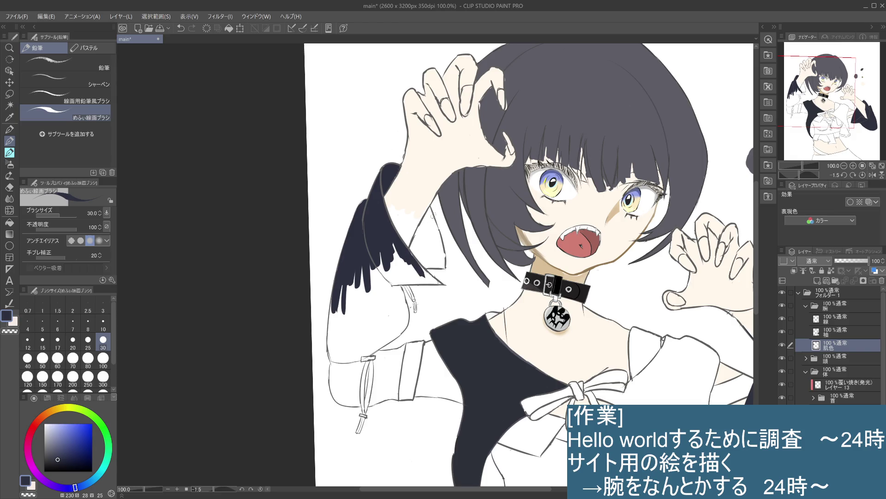
Darken the sleeve's inner edge and fill gaps between its jagged lower tips.
left_click_drag(430, 209, 408, 255)
left_click_drag(428, 209, 443, 270)
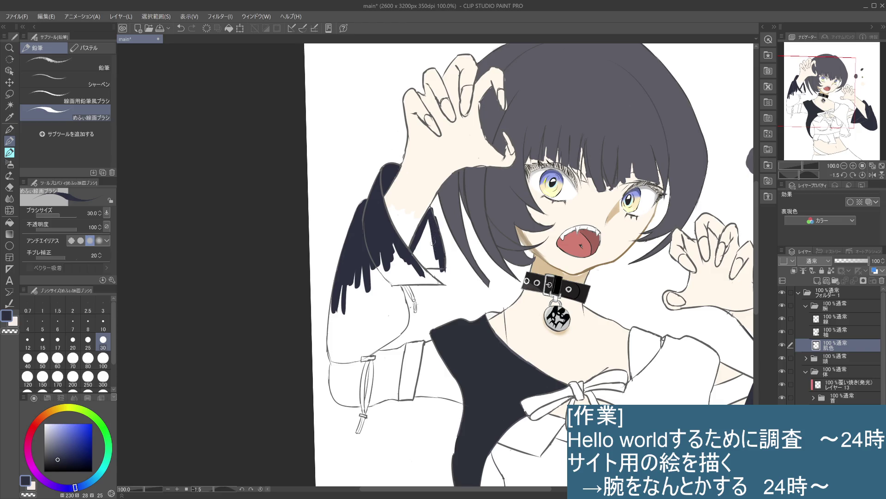
mouse_move(427, 222)
left_mouse_down()
mouse_move(432, 256)
mouse_move(421, 241)
mouse_move(415, 255)
mouse_move(436, 265)
mouse_move(431, 255)
left_mouse_up()
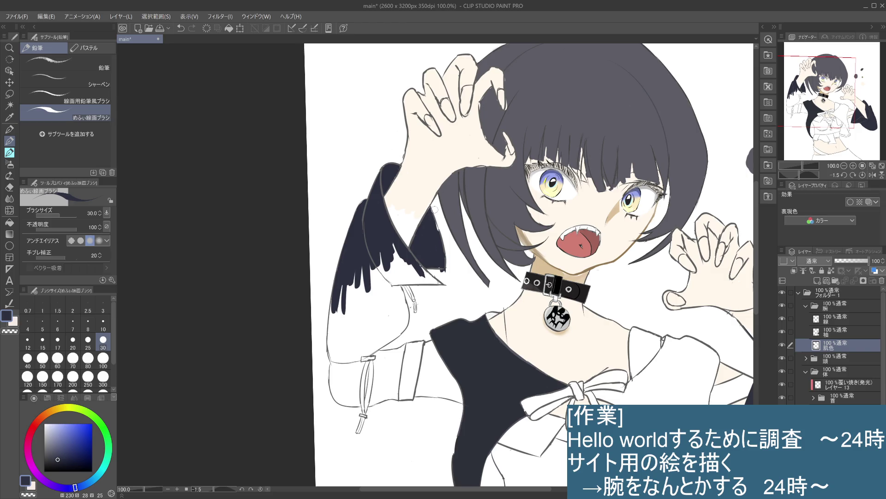
left_click_drag(435, 225, 443, 241)
mouse_move(415, 261)
left_mouse_down()
mouse_move(440, 282)
mouse_move(402, 272)
mouse_move(398, 255)
mouse_move(424, 278)
mouse_move(383, 258)
mouse_move(356, 318)
left_mouse_up()
left_click_drag(350, 280, 337, 339)
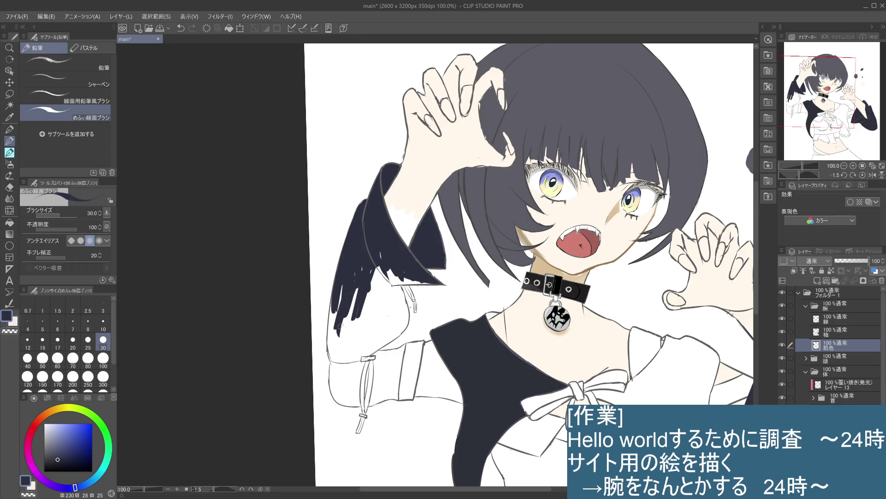
mouse_move(382, 259)
left_mouse_down()
mouse_move(391, 281)
mouse_move(390, 272)
mouse_move(396, 282)
mouse_move(433, 282)
left_mouse_up()
left_click_drag(360, 288, 347, 321)
left_click_drag(374, 269, 360, 337)
mouse_move(379, 271)
left_mouse_down()
mouse_move(363, 351)
mouse_move(404, 263)
left_mouse_up()
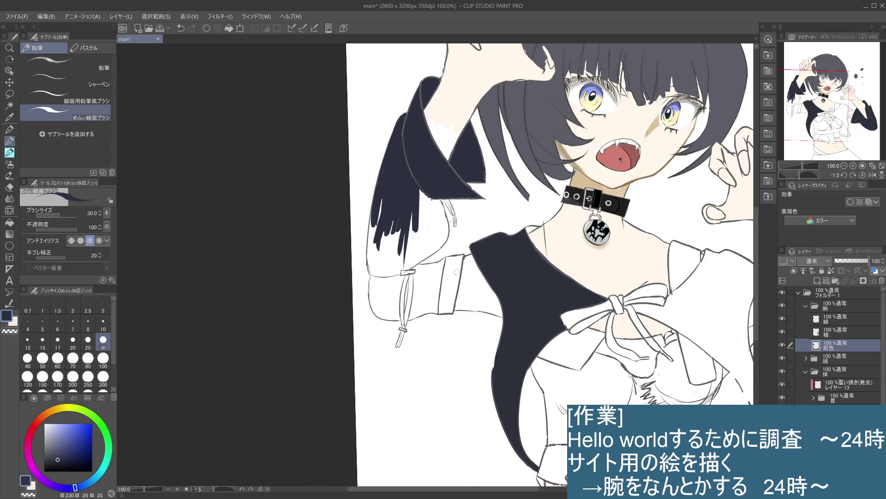
Enlarge the brush to 70 and paint navy over the lower sleeve strands and notches.
left_click_drag(421, 190, 417, 245)
left_click(73, 359)
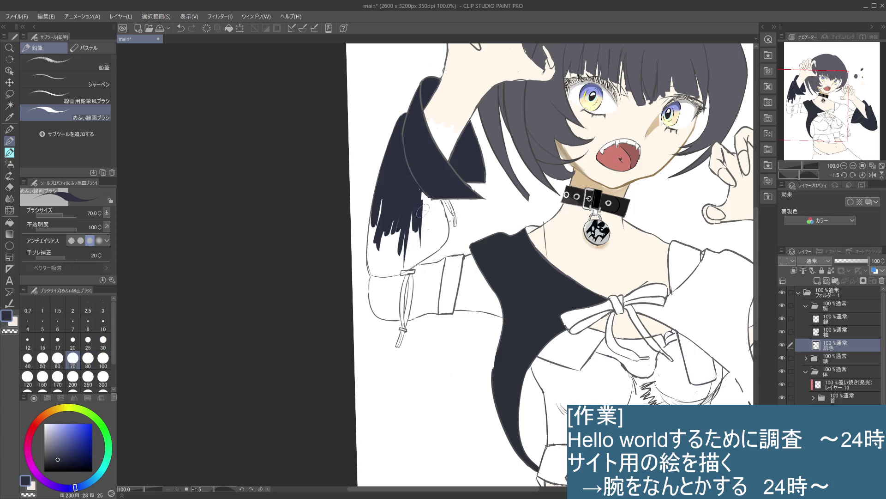
mouse_move(421, 211)
left_mouse_down()
mouse_move(437, 227)
mouse_move(412, 244)
mouse_move(421, 205)
left_mouse_up()
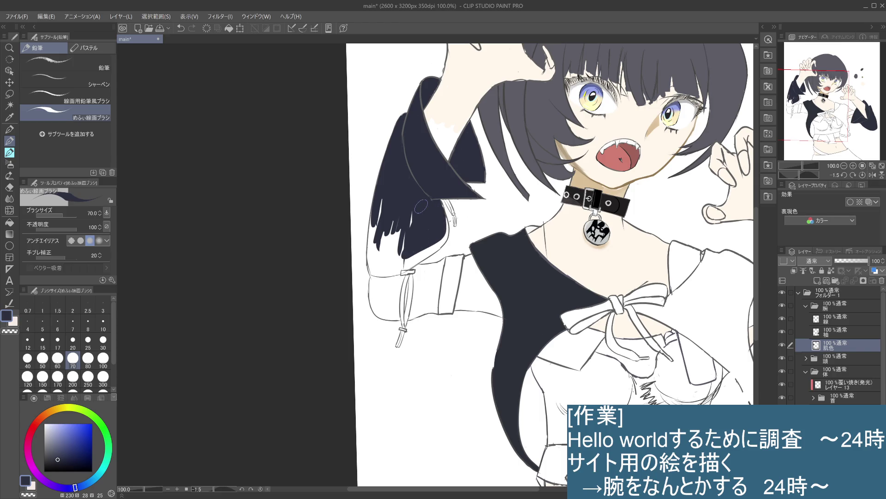
key("ctrl+z")
key("ctrl+z")
key("ctrl+y")
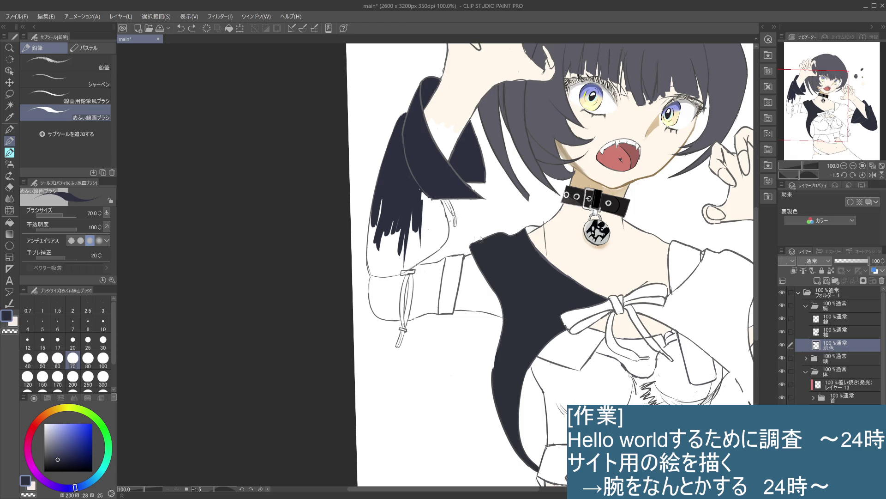
key("ctrl+y")
mouse_move(408, 215)
left_mouse_down()
mouse_move(381, 225)
mouse_move(394, 251)
mouse_move(402, 234)
mouse_move(423, 251)
left_mouse_up()
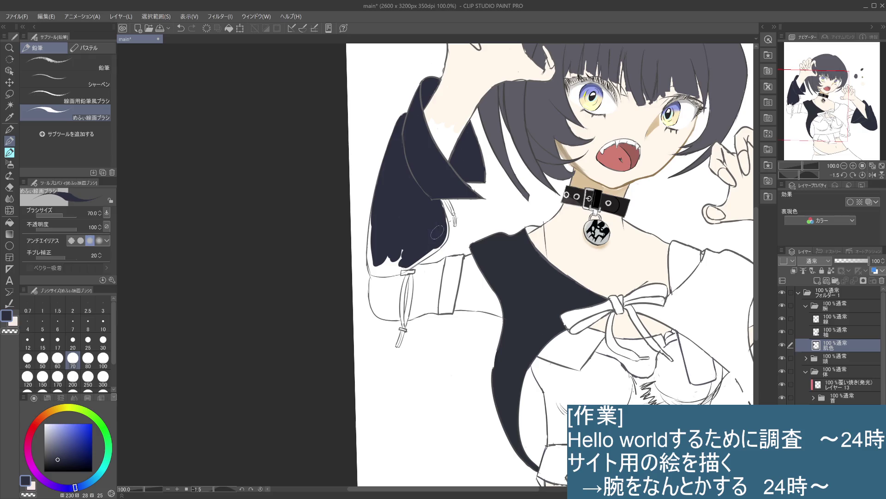
left_click_drag(427, 245, 403, 255)
mouse_move(396, 253)
left_mouse_down()
mouse_move(381, 305)
mouse_move(381, 256)
mouse_move(380, 299)
mouse_move(390, 308)
left_mouse_up()
Undo stray strokes and bucket-fill the sleeve cuff dark navy.
key("ctrl+z")
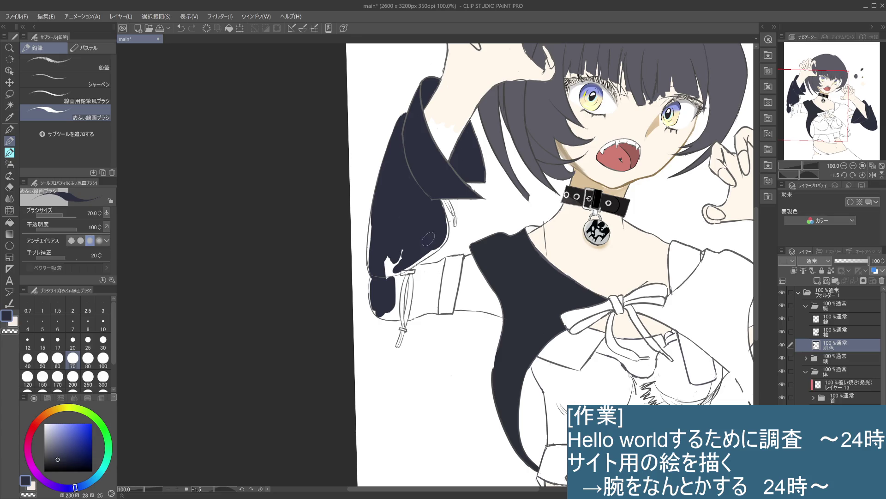
left_click_drag(426, 270, 428, 299)
key("ctrl+z")
left_click(9, 225)
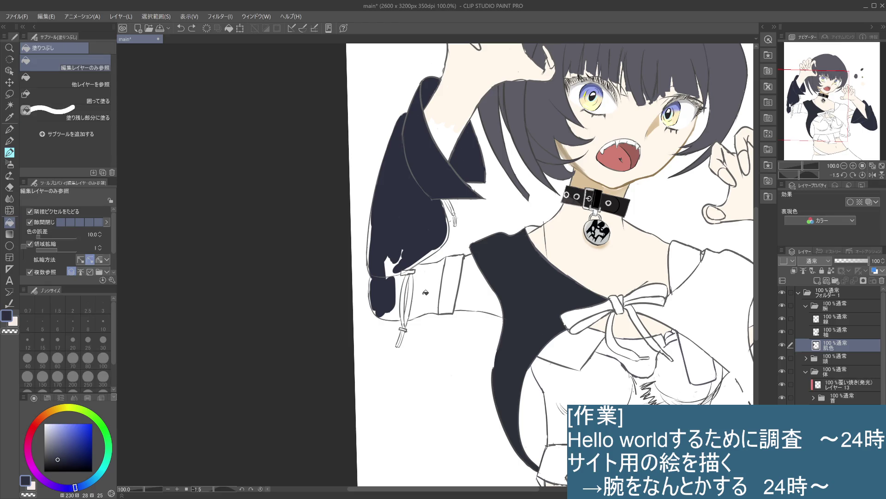
left_click(429, 285)
key("ctrl+z")
left_click(430, 283)
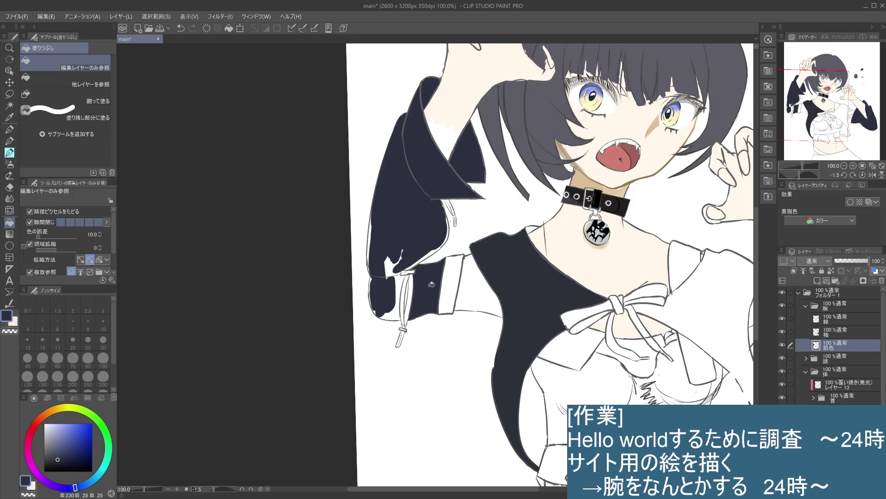
left_click(400, 285)
key("ctrl+z")
Return to the brush at size 30 and paint over the white gap in the sleeve.
left_click(9, 141)
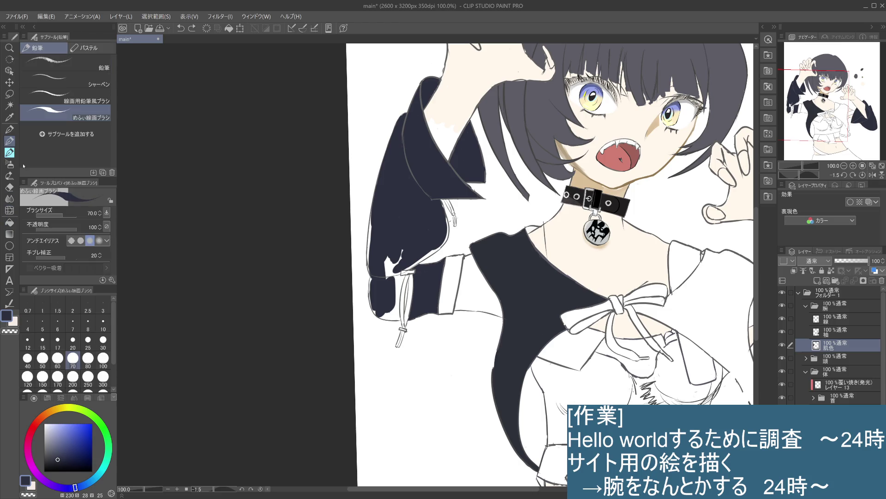
left_click(89, 341)
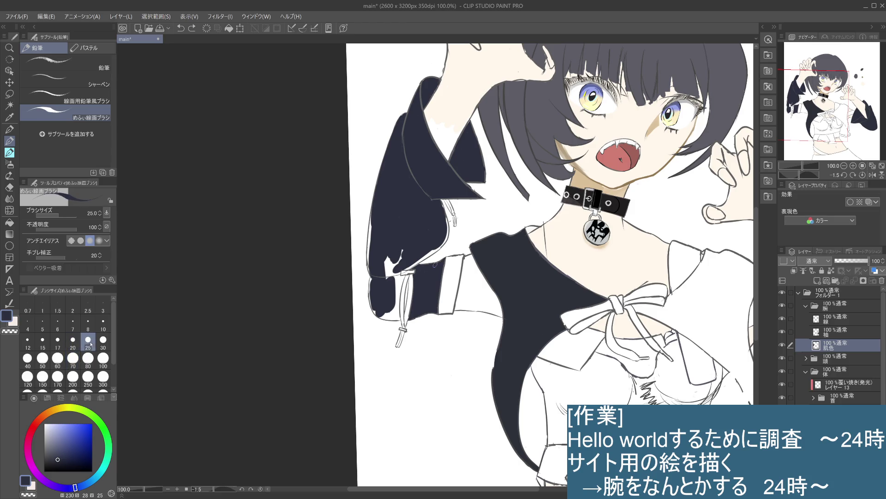
left_click(103, 341)
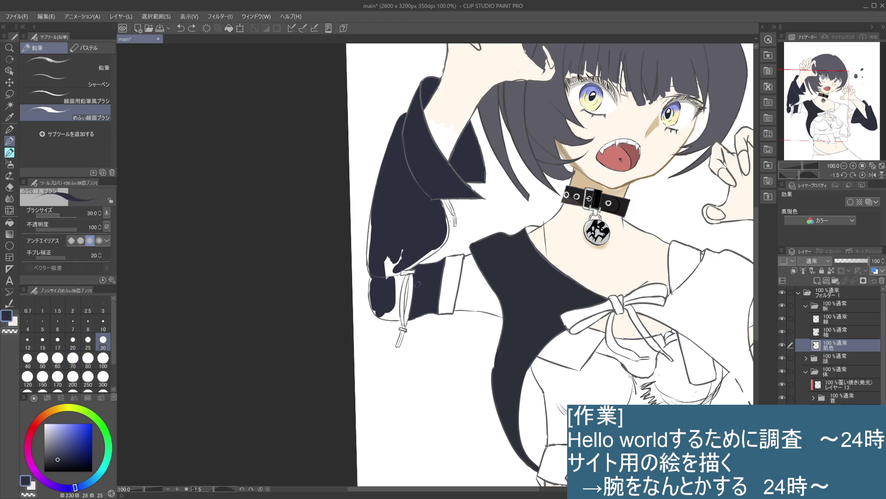
left_click_drag(395, 260, 409, 249)
scroll(453, 199, "up", 2)
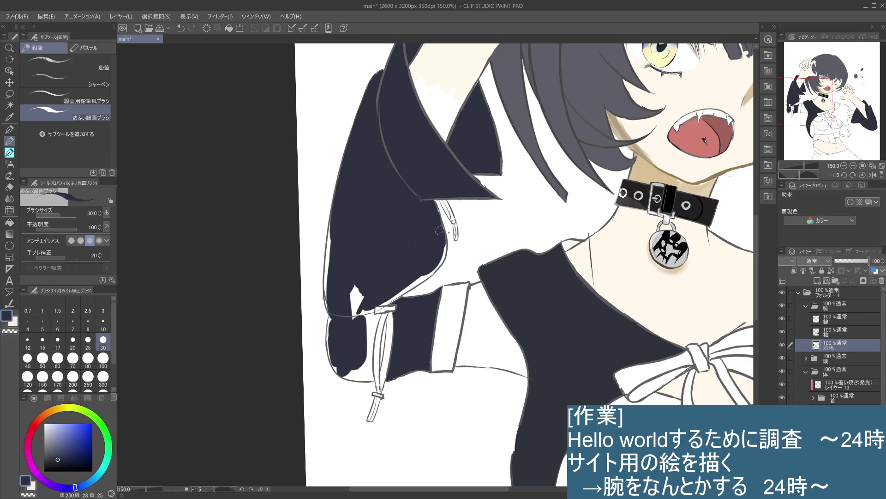
Paint navy along the sleeve's left and bottom edges and the gap beside the ribbon.
mouse_move(437, 266)
left_mouse_down()
mouse_move(414, 269)
mouse_move(387, 299)
mouse_move(405, 293)
mouse_move(356, 295)
mouse_move(351, 319)
mouse_move(369, 317)
left_mouse_up()
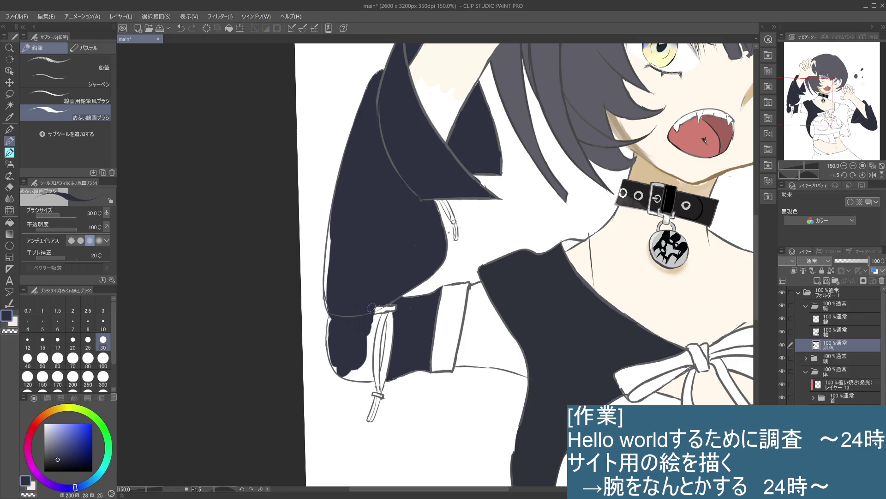
left_click_drag(330, 239, 330, 277)
left_click_drag(331, 247, 329, 300)
left_click_drag(332, 318, 337, 367)
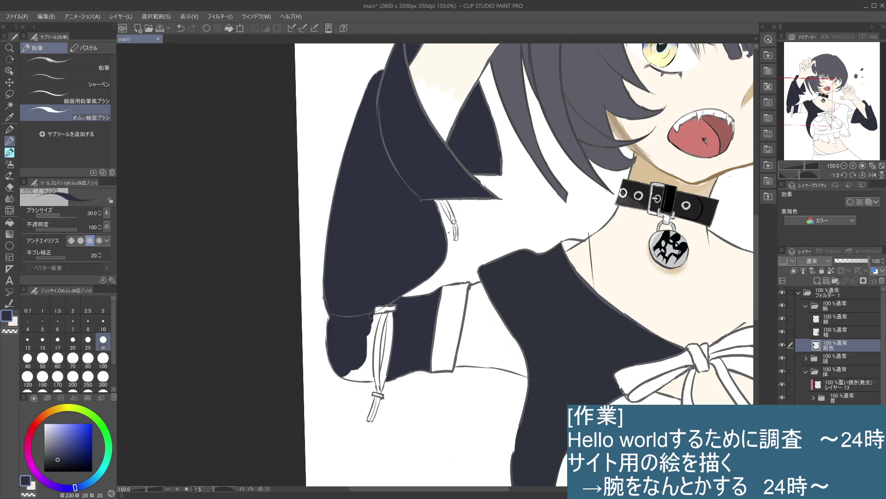
left_click(373, 319)
left_click_drag(375, 317, 373, 326)
mouse_move(370, 339)
left_mouse_down()
mouse_move(348, 374)
mouse_move(368, 375)
left_mouse_up()
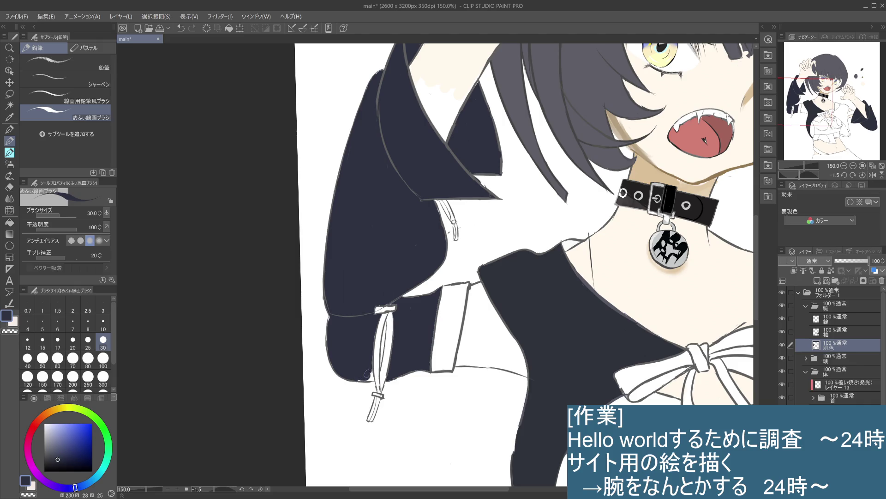
Set brush size 10, undo a stray stroke in the ribbon, and bucket-fill the gap beside it.
left_click_drag(369, 368, 418, 204)
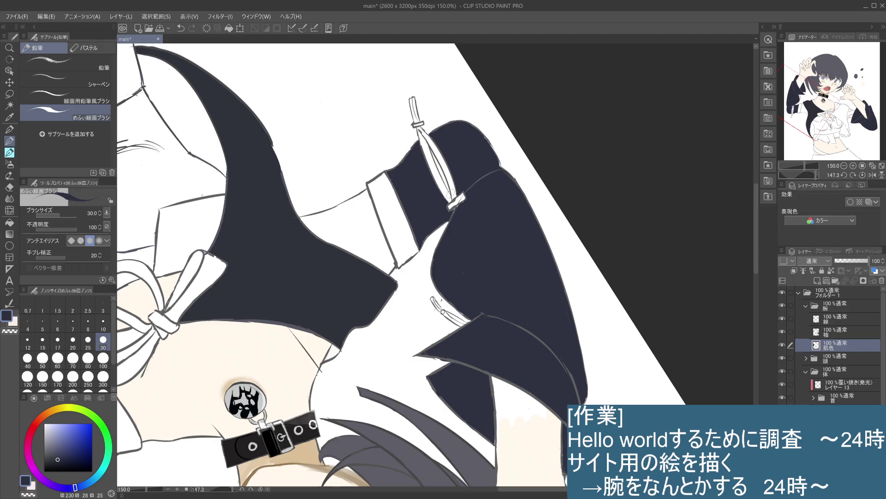
left_click_drag(451, 193, 430, 277)
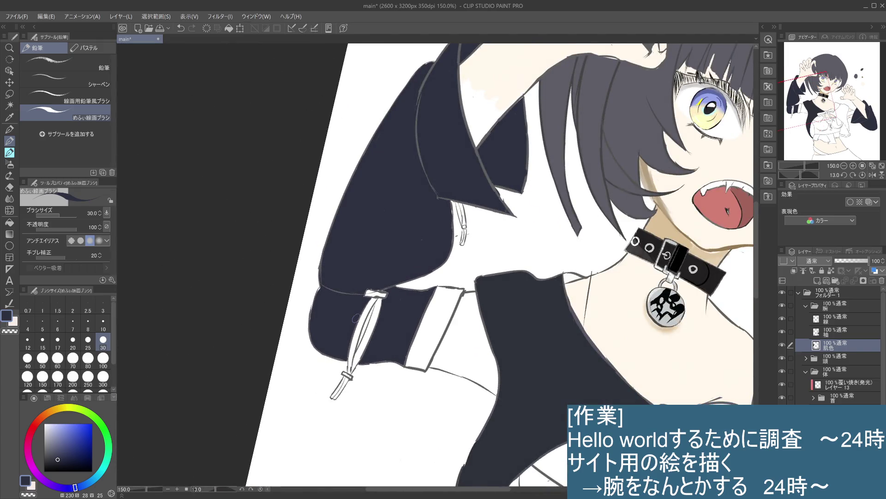
left_click(103, 323)
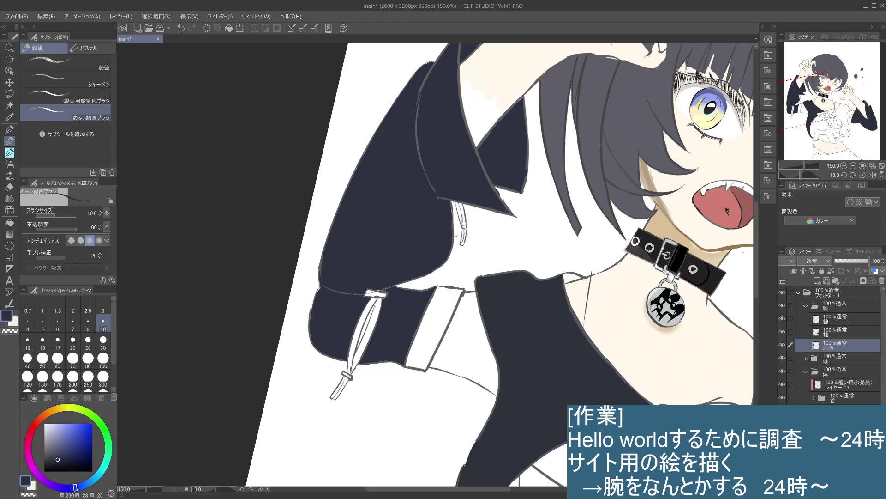
key("ctrl+z")
left_click(9, 234)
left_click(10, 222)
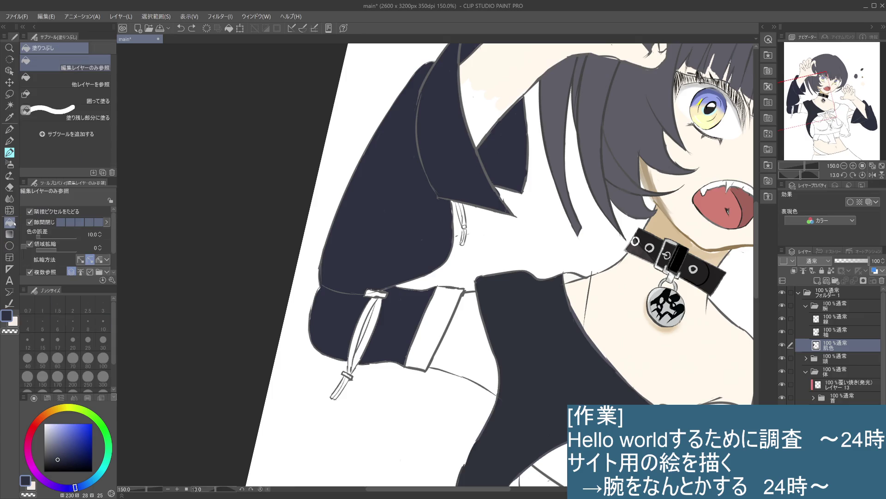
left_click(369, 323)
left_click(9, 141)
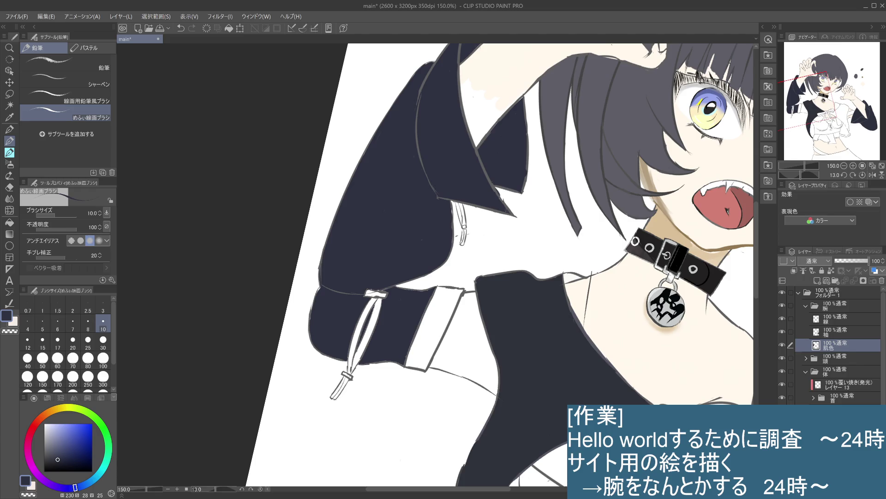
Reset the canvas to 100% zoom and move the view so the figure sits higher.
key("ctrl+0")
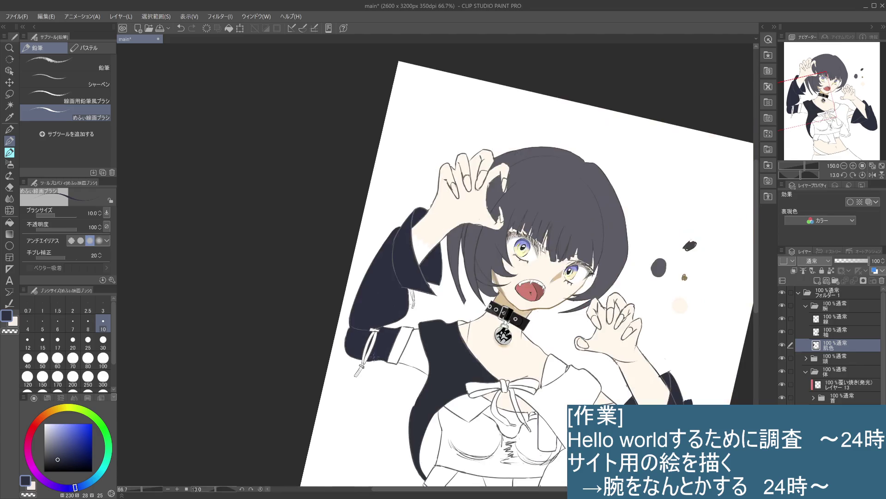
key("ctrl+alt+0")
scroll(397, 387, "down", 3)
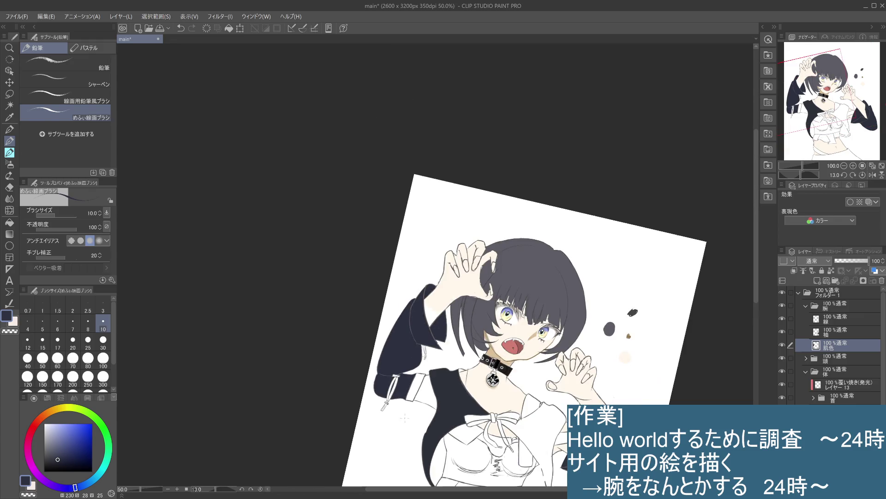
scroll(387, 386, "up", 1)
left_click_drag(386, 385, 599, 368)
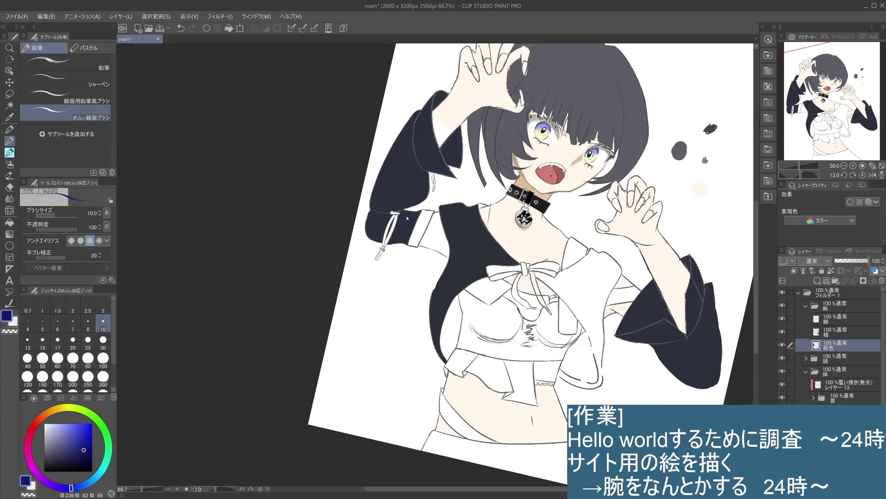
Zoom in and paint the tie's knot patch blue, undoing stray strokes.
scroll(392, 203, "up", 2)
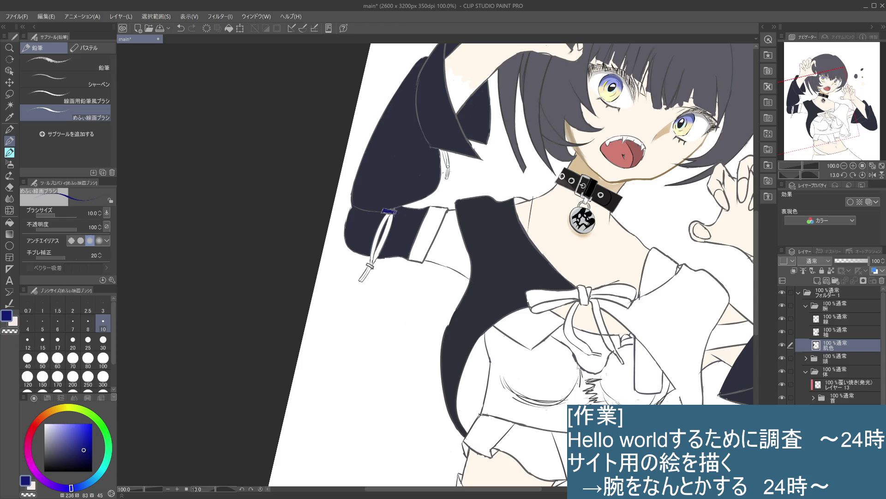
key("ctrl+z")
scroll(390, 210, "up", 3)
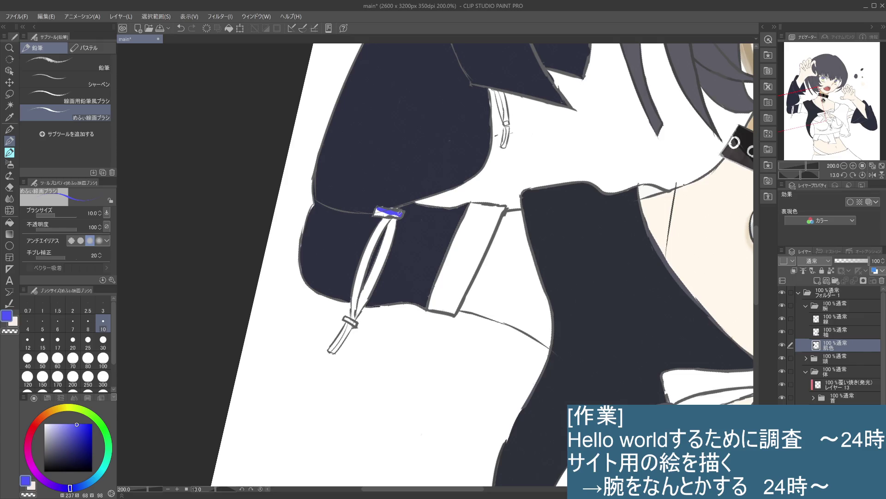
left_click_drag(386, 214, 397, 213)
key("ctrl+z")
Bucket-fill the tie's strands, lower tail and small knot blue, then return to the pencil.
key("g")
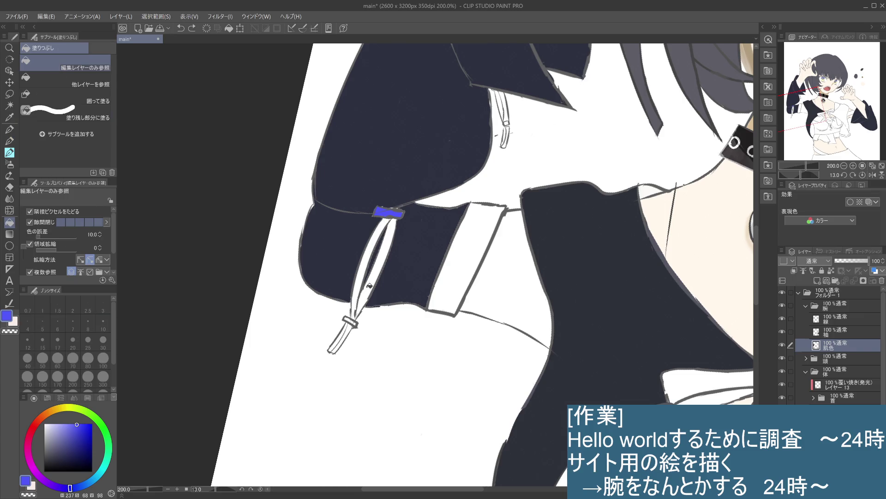
left_click(374, 277)
left_click(365, 277)
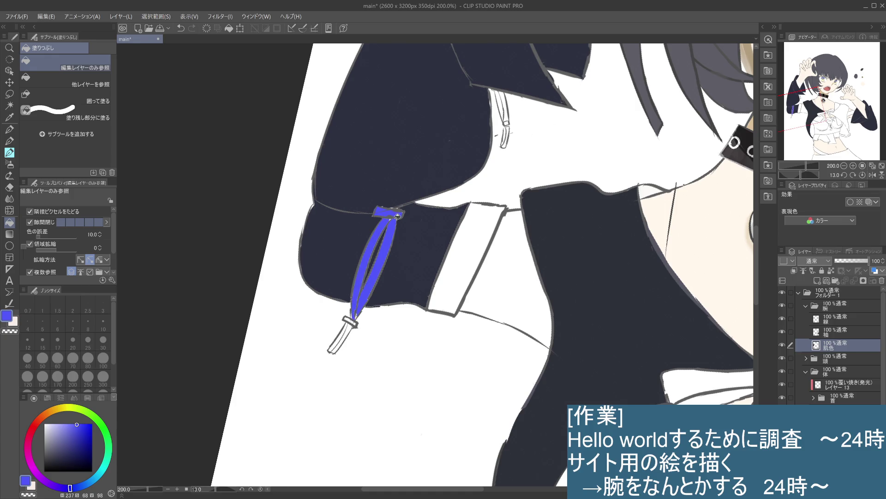
left_click(341, 336)
left_click(349, 320)
left_click(13, 142)
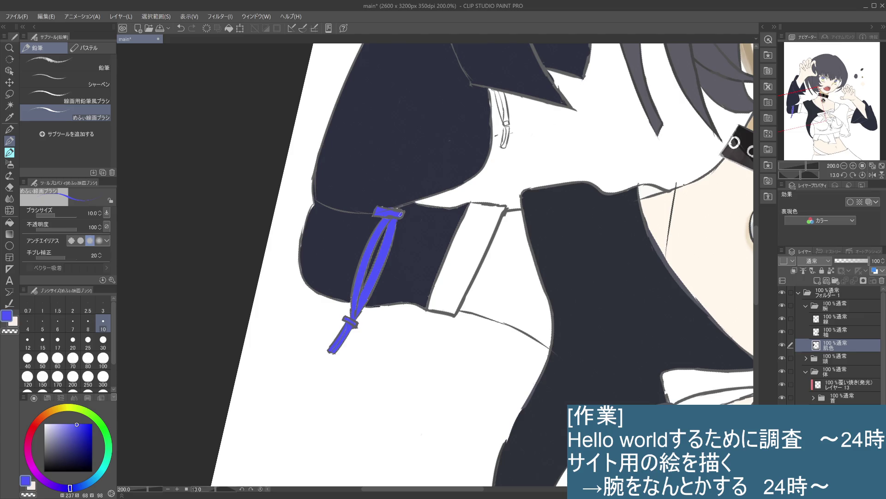
Zoom in and colour the small upper strap on the sleeve blue.
scroll(382, 211, "down", 2)
scroll(369, 277, "down", 2)
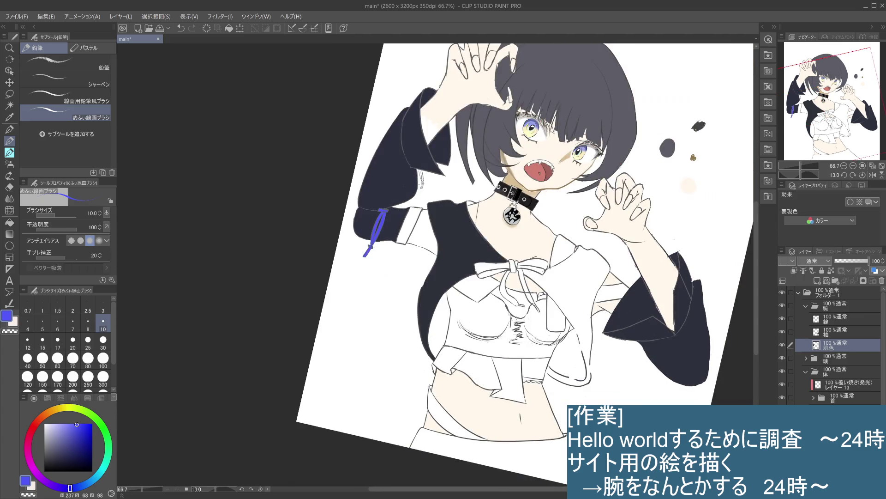
scroll(363, 336, "up", 1)
scroll(364, 328, "up", 1)
scroll(369, 317, "up", 1)
left_click_drag(382, 192, 387, 227)
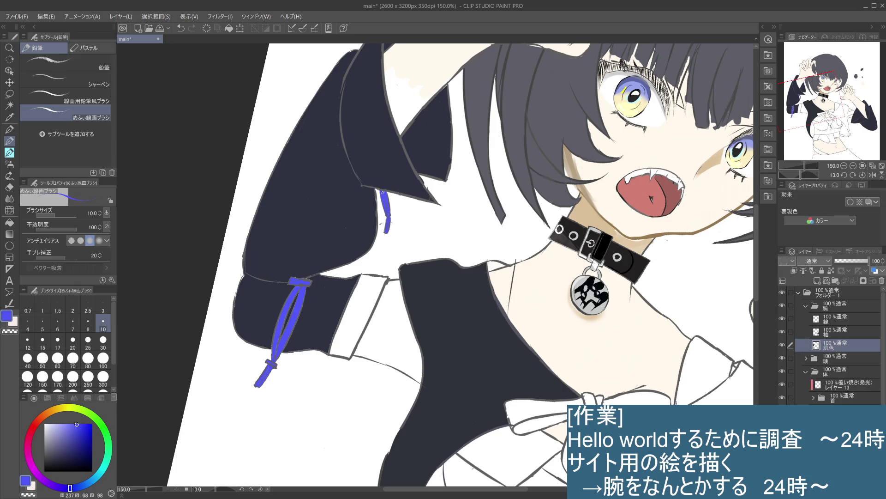
Bring the whole figure into view, eyedrop the dark sleeve colour, and hide the sleeve layer.
scroll(407, 255, "down", 4)
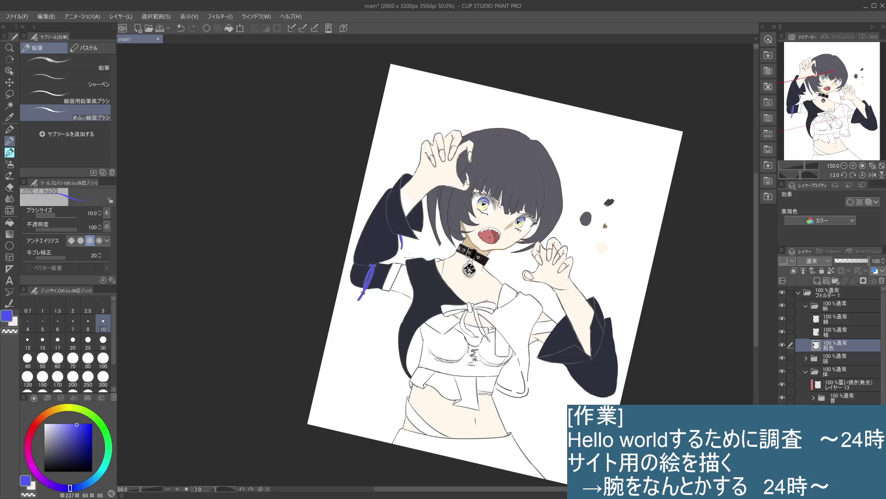
left_click_drag(528, 408, 460, 334)
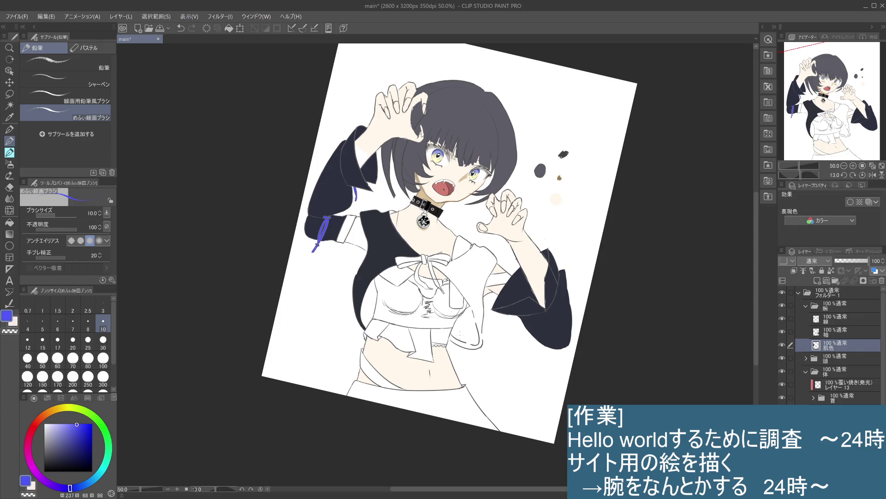
left_click_drag(525, 354, 530, 329)
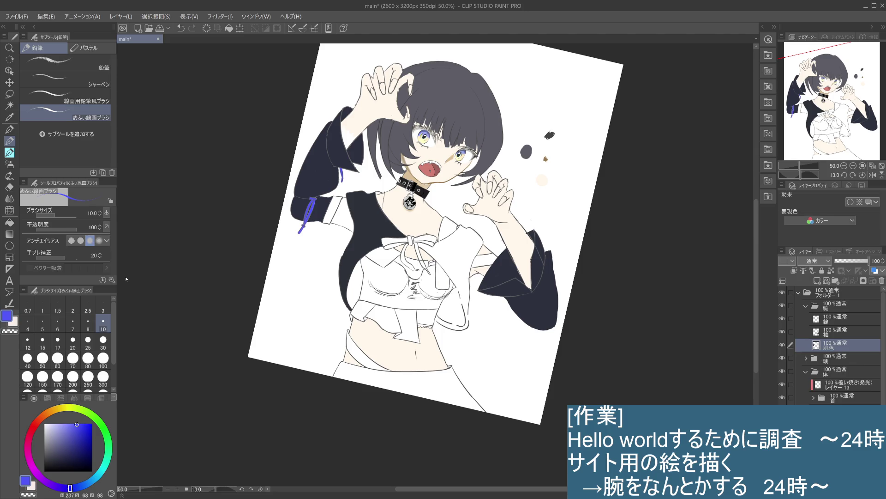
left_click(533, 287, "alt")
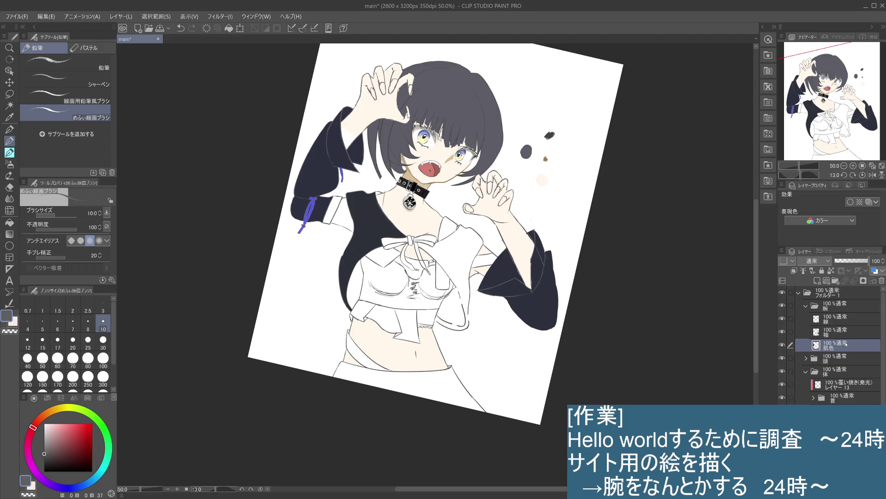
left_click(782, 345)
Toggle the sleeve and skin layers on and off to compare the arm with and without colour.
left_click(783, 346)
left_click(782, 349)
left_click(782, 349)
left_click(782, 349)
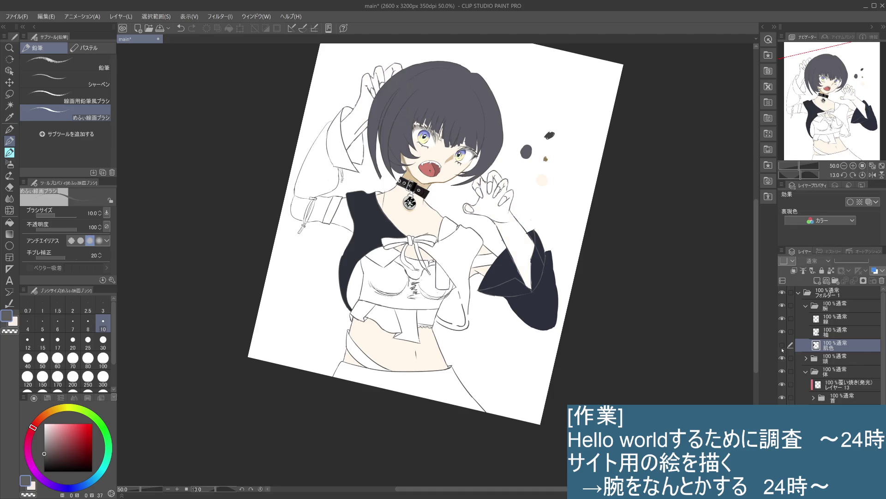
left_click(782, 349)
left_click(782, 349)
left_click(782, 350)
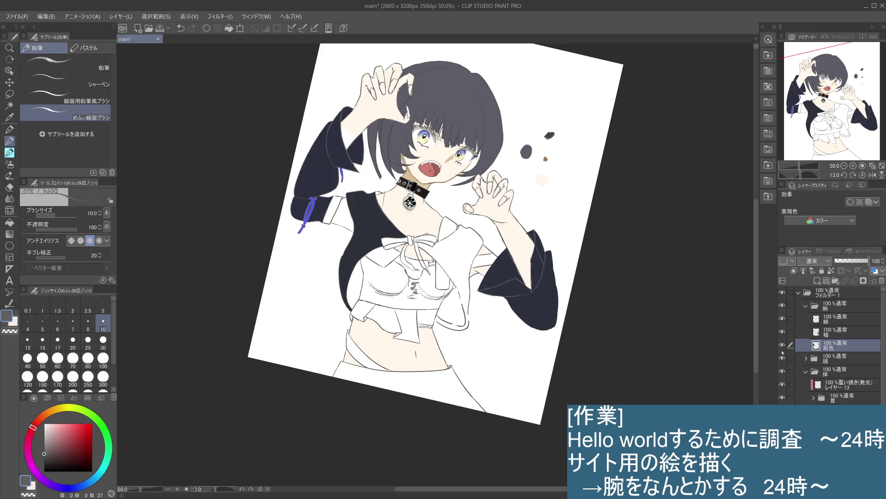
left_click(781, 346)
left_click(782, 345)
left_click(782, 345)
left_click(782, 348)
left_click(782, 348)
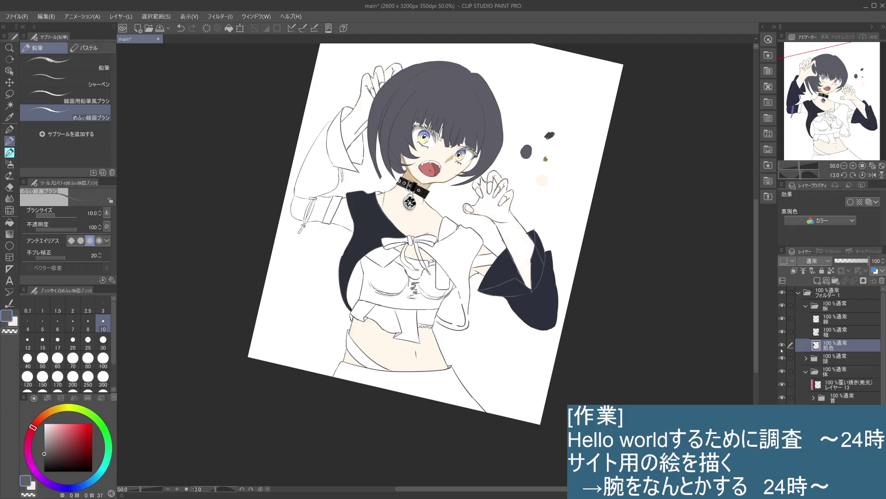
left_click(782, 349)
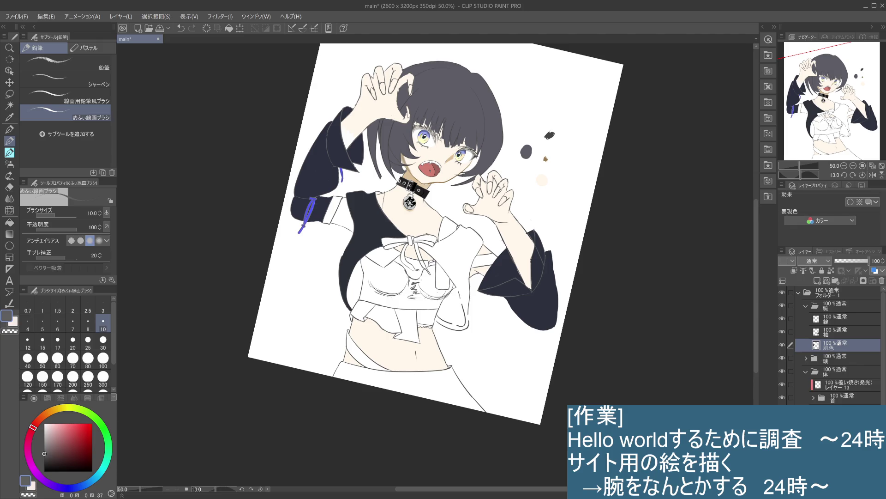
Erase the left sleeve's dark navy fill with the eraser at size 100.
left_click(13, 186)
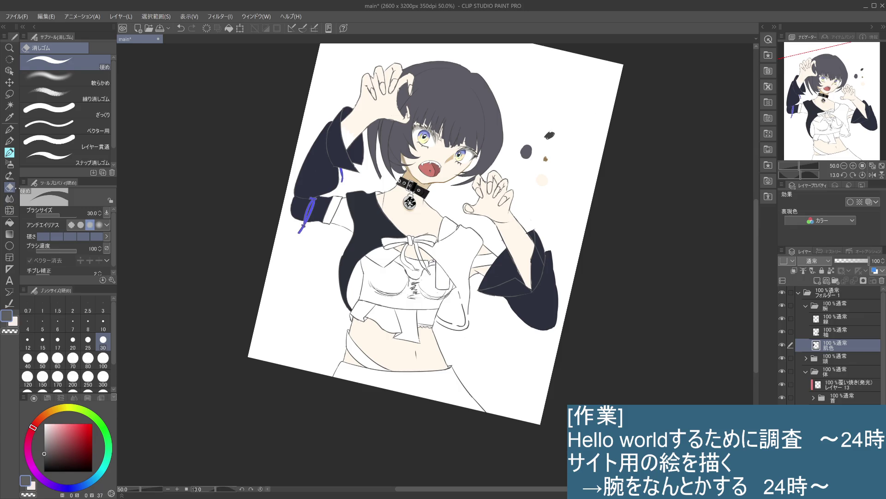
left_click(108, 360)
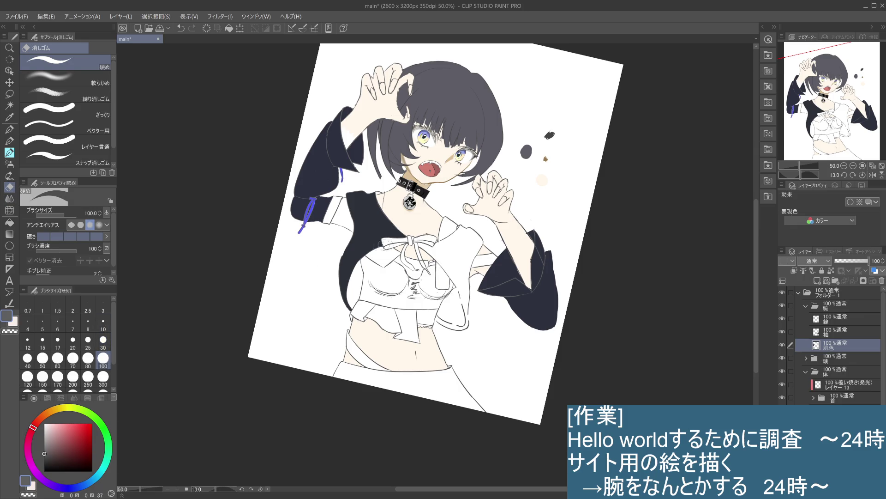
left_click_drag(354, 176, 323, 138)
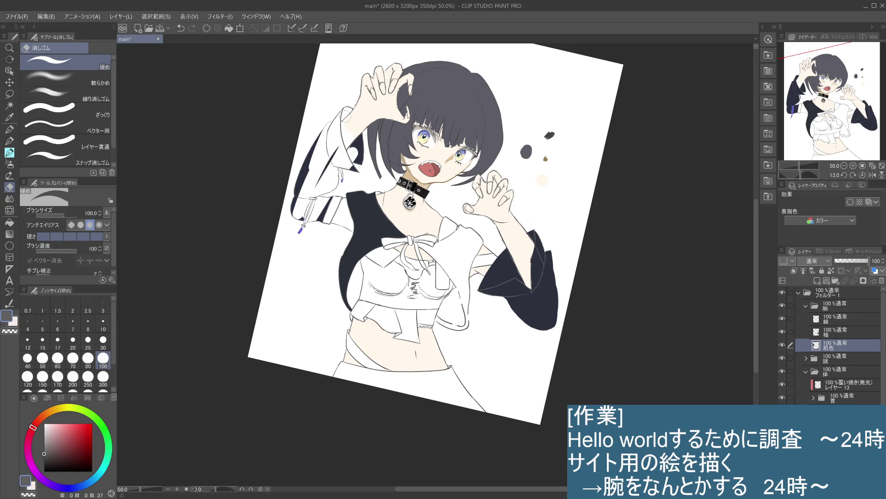
mouse_move(320, 149)
left_mouse_down()
mouse_move(291, 228)
mouse_move(335, 156)
mouse_move(361, 140)
mouse_move(347, 167)
left_mouse_up()
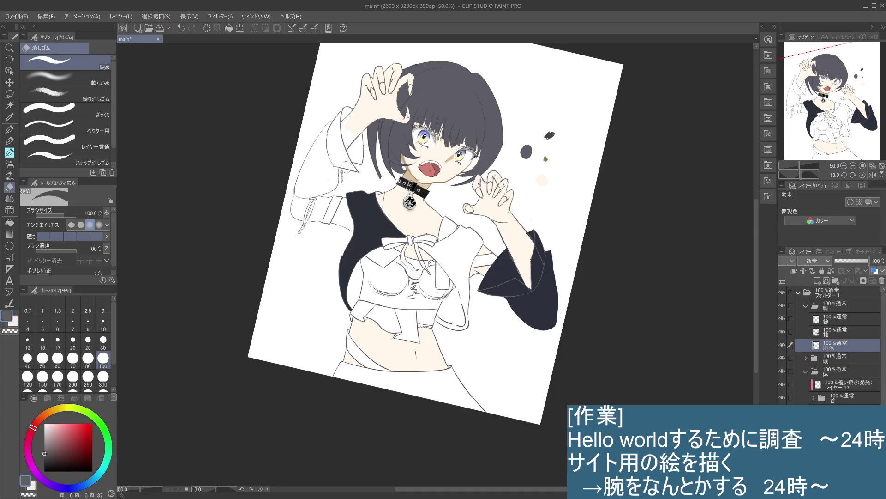
On the 袖 layer, eyedrop navy, set the pencil to size 30, and test then undo a stroke.
left_click(846, 336)
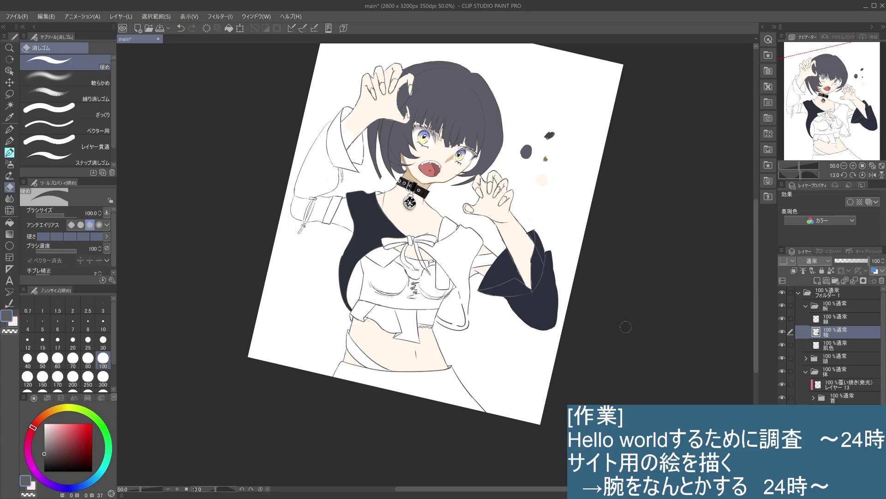
left_click(540, 302, "alt")
left_click(10, 142)
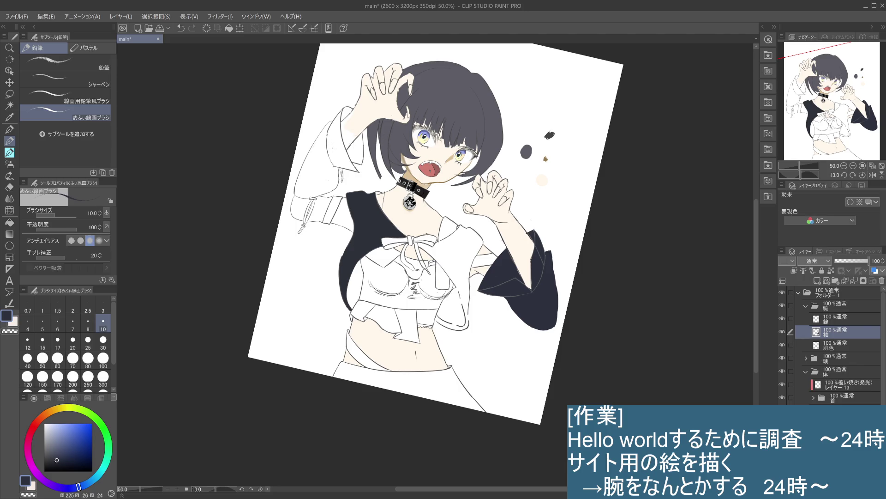
left_click(103, 341)
left_click_drag(330, 127, 309, 181)
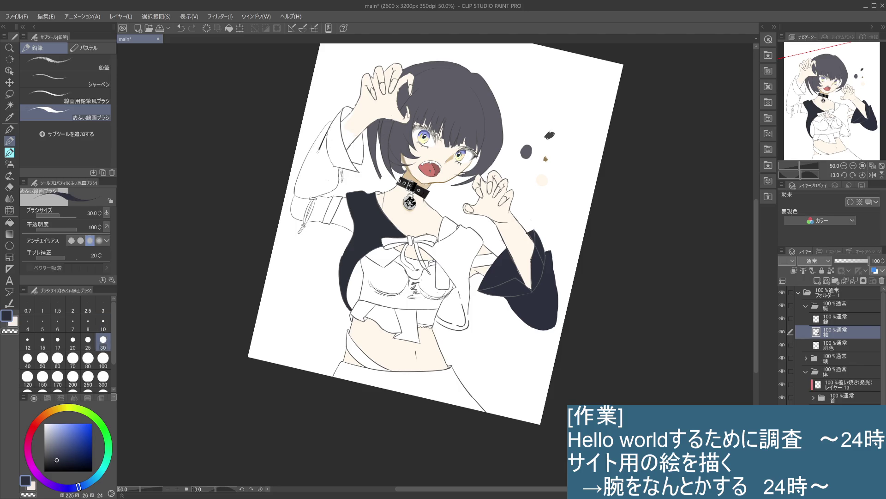
key("ctrl+z")
Bucket-fill the left sleeve's cuff, body and shoulder areas navy, then eyedrop bright blue.
key("e")
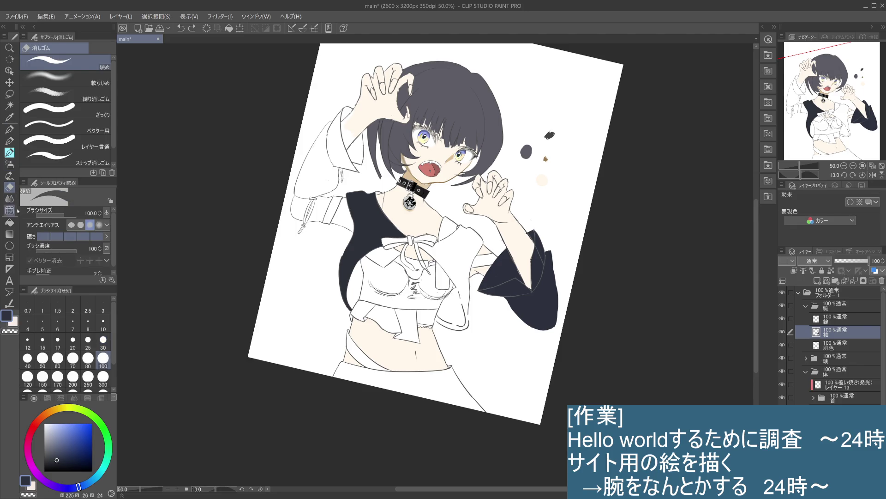
left_click(10, 222)
left_click(323, 210)
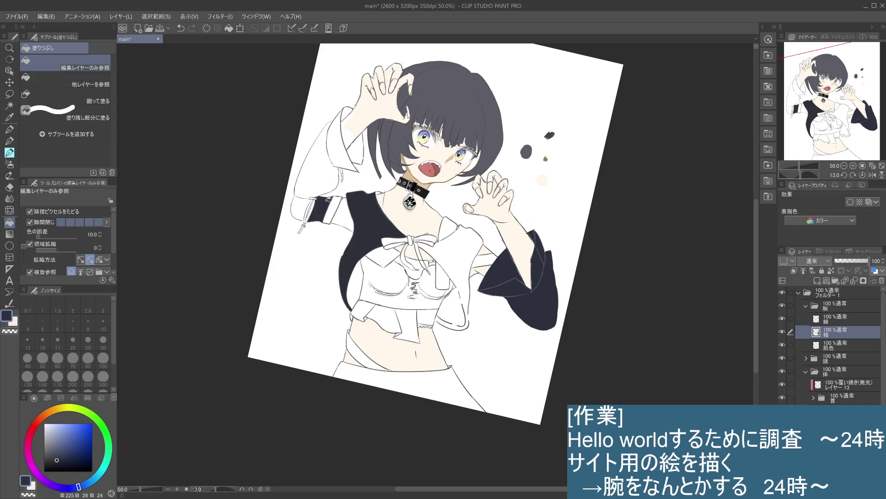
left_click(305, 208)
left_click(325, 159)
left_click(349, 141)
left_click(361, 144)
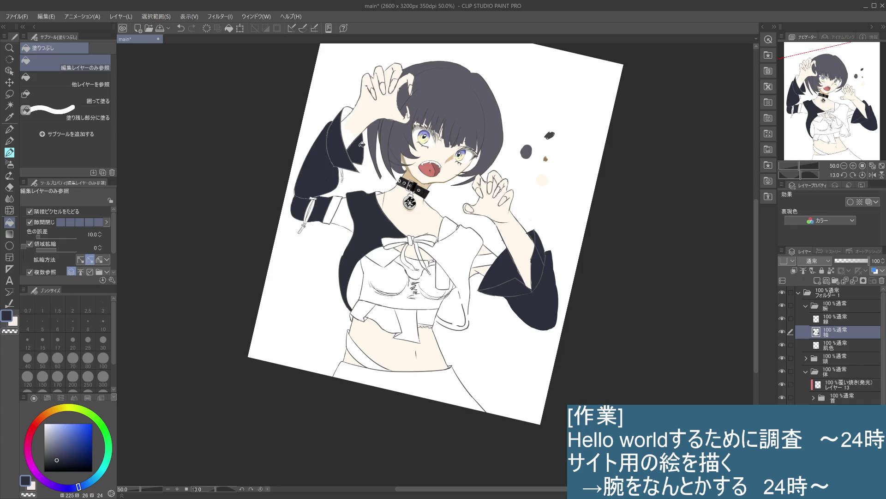
left_click(350, 112)
left_click(160, 129, "alt")
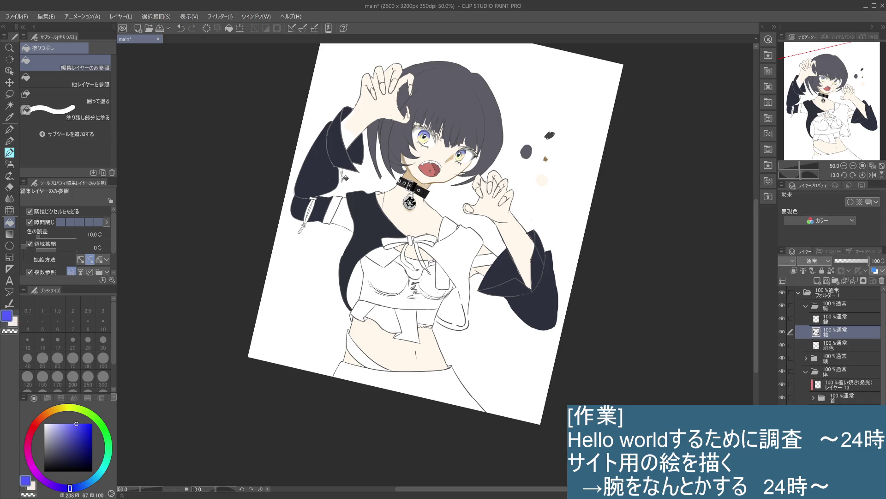
scroll(345, 175, "up", 2)
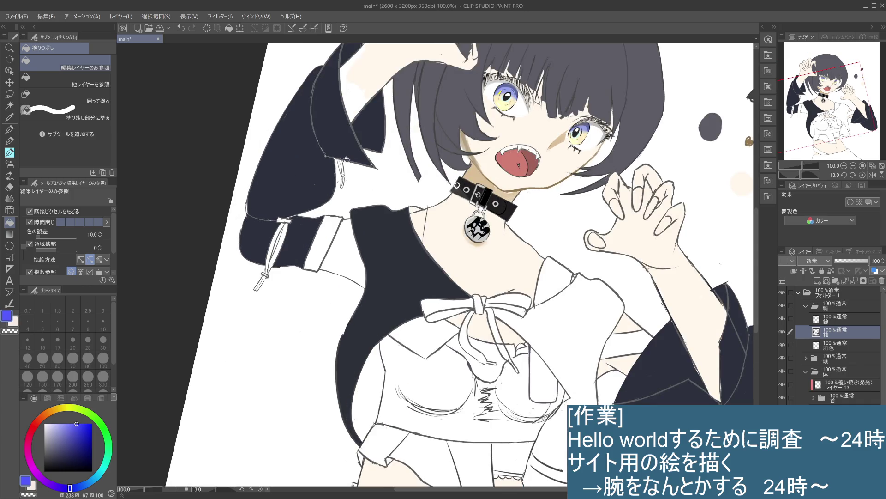
Fill the left sleeve's strip, tie strap sections, top band and strap tip bright blue.
left_click(347, 181)
left_click_drag(354, 189, 413, 172)
left_click(343, 217)
left_click(333, 230)
left_click(348, 199)
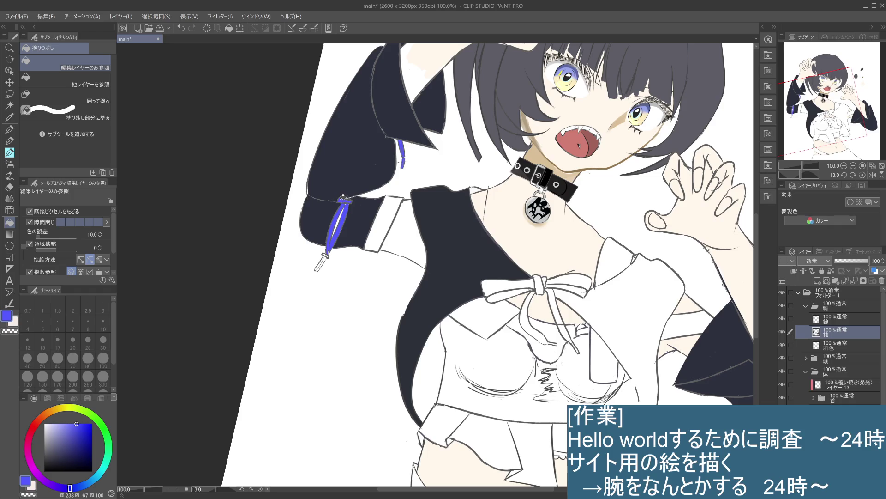
left_click(326, 260)
Sample the navy sleeve colour, then select the 肌色 layer and pick the hand's skin tone.
left_click(359, 145, "alt")
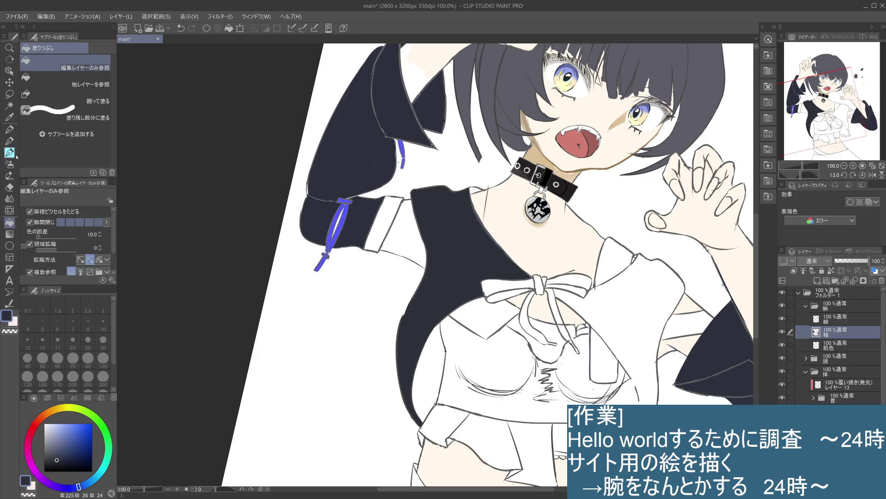
scroll(343, 214, "up", 2)
scroll(343, 214, "down", 1)
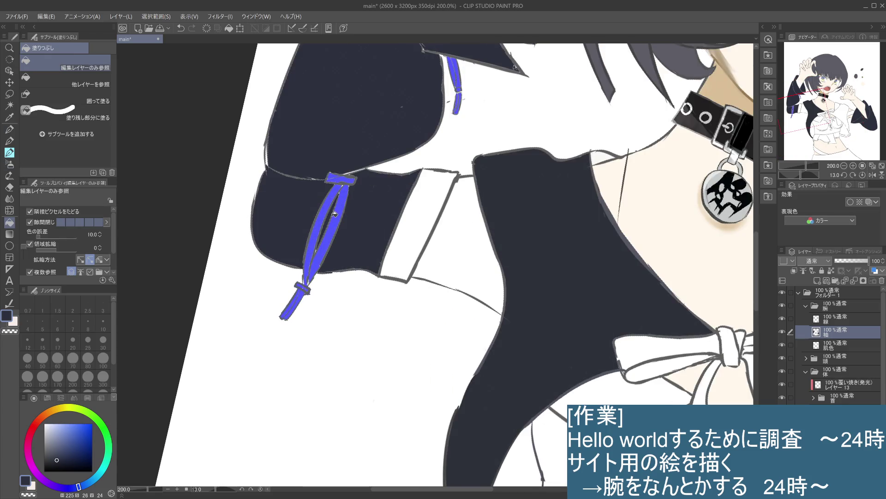
scroll(342, 217, "down", 1)
scroll(343, 240, "down", 2)
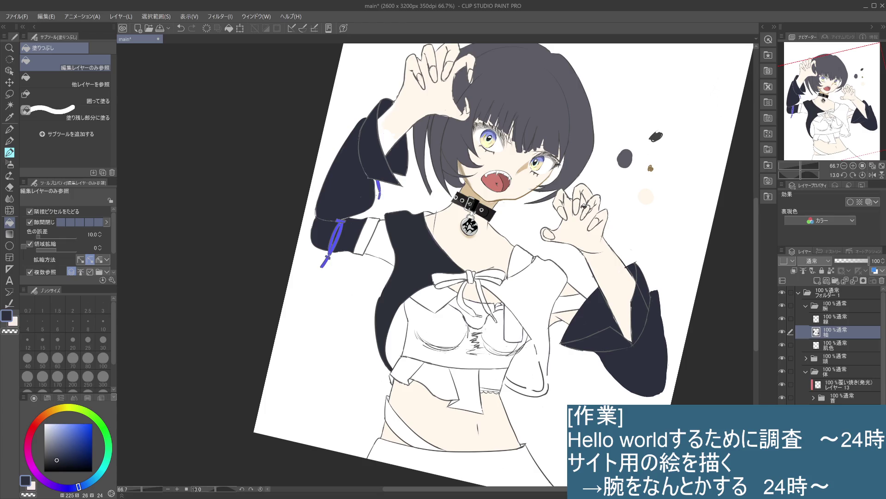
left_click(843, 345)
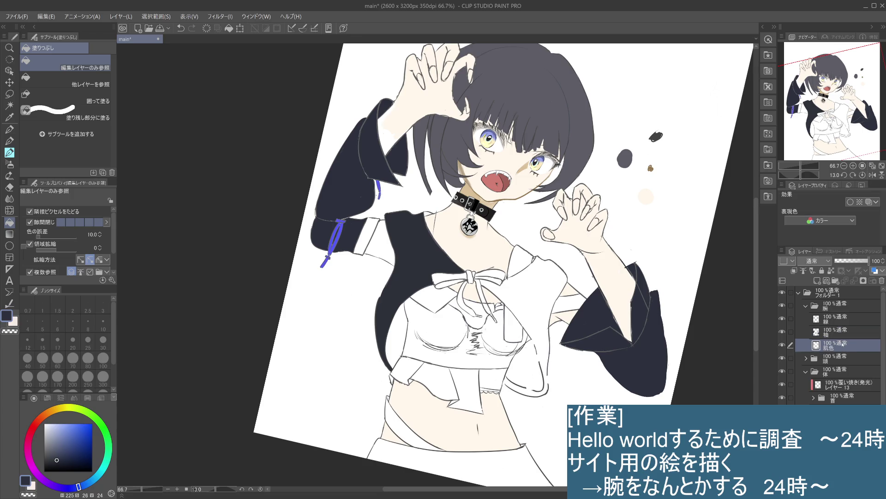
left_click(405, 117, "alt")
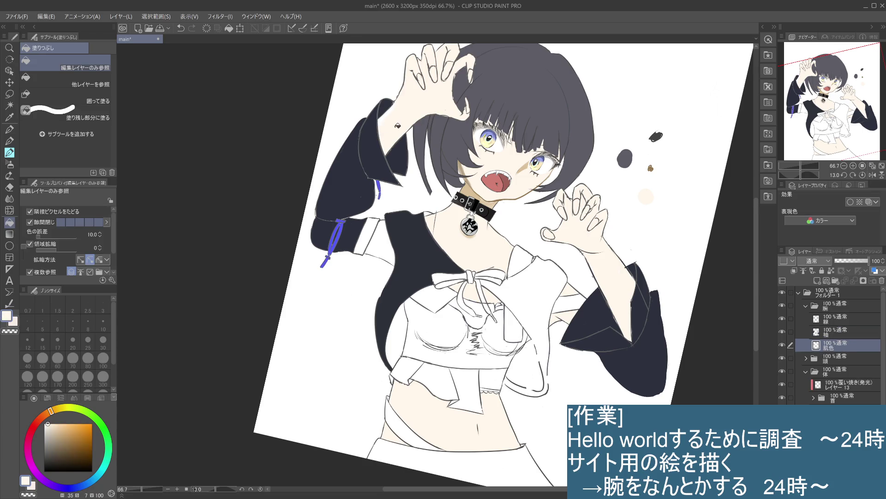
scroll(408, 113, "up", 3)
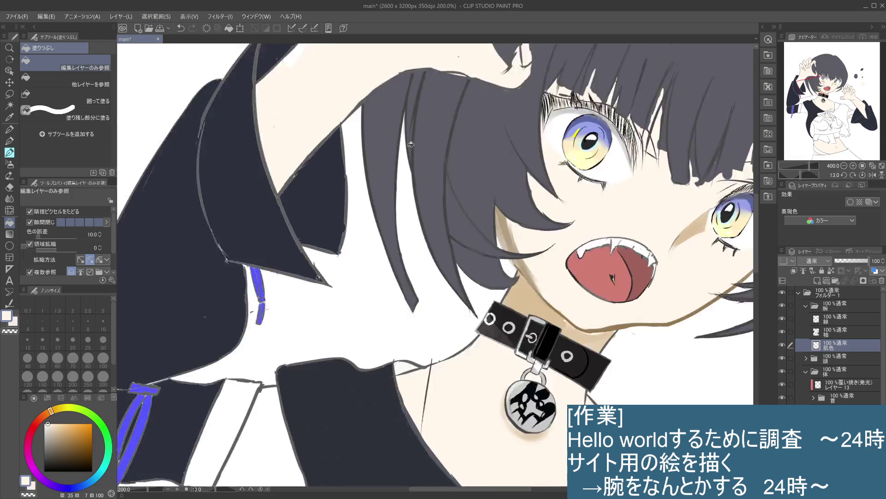
scroll(411, 143, "down", 1)
scroll(411, 144, "down", 1)
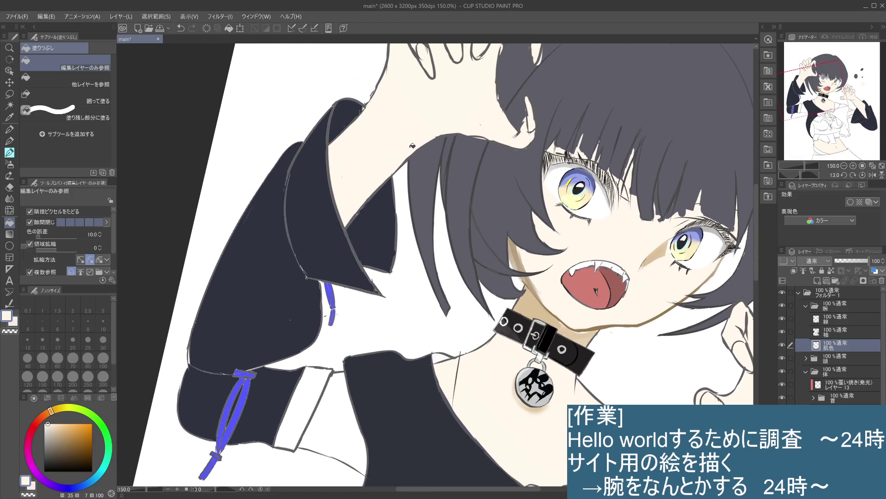
scroll(412, 146, "down", 1)
scroll(412, 146, "down", 1)
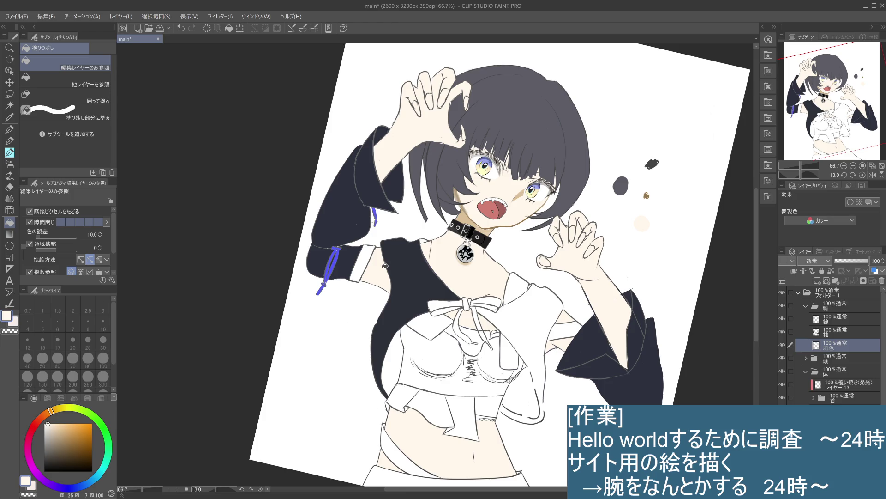
Select the 線 line-art layer and the line-art pencil at size 10.
left_click(839, 319)
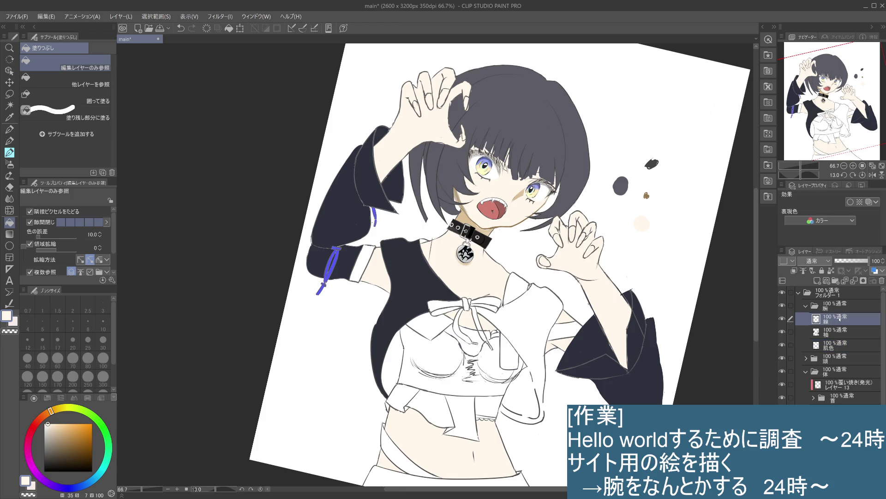
left_click(10, 150)
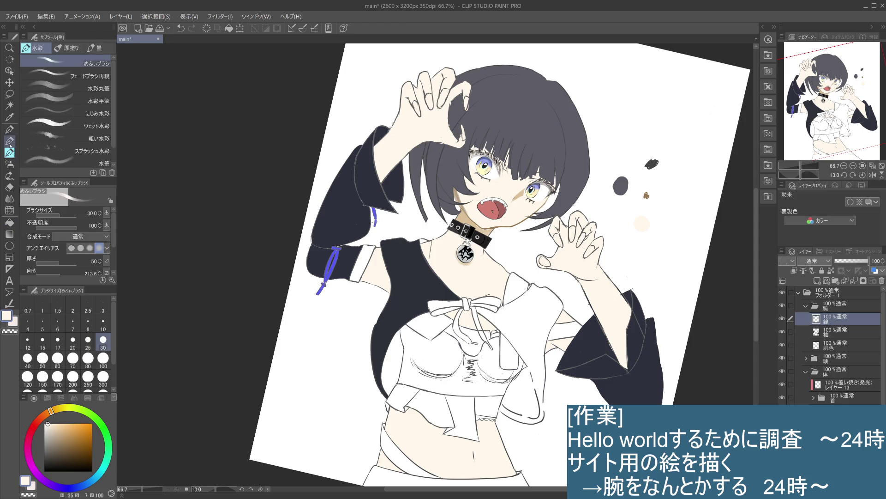
left_click(9, 142)
left_click(104, 325)
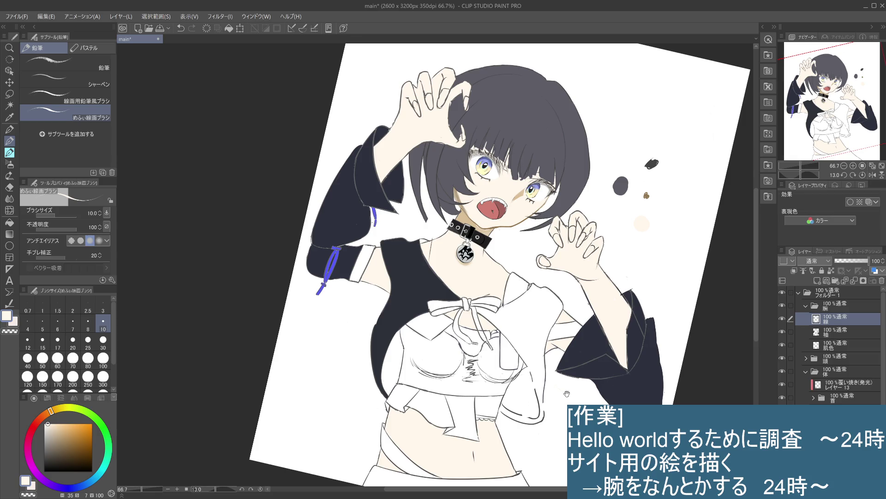
key("ctrl+z")
Pick the ribbon's blue as the drawing colour and mark the sleeve cuff.
left_click_drag(566, 391, 561, 375)
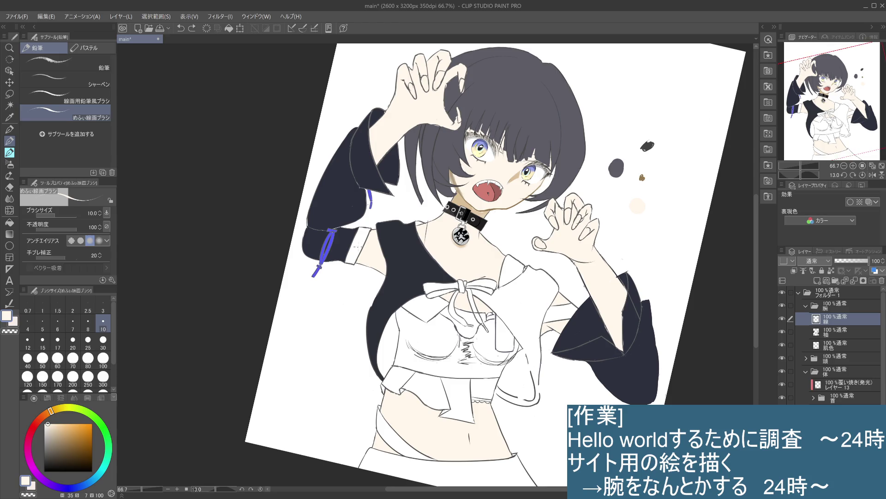
left_click(336, 226, "alt")
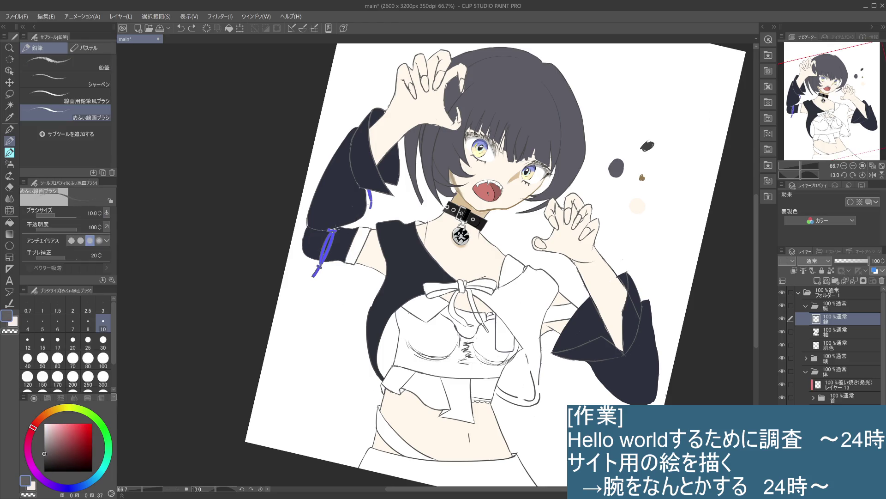
scroll(545, 382, "up", 1)
scroll(545, 381, "down", 2)
left_click_drag(545, 381, 529, 357)
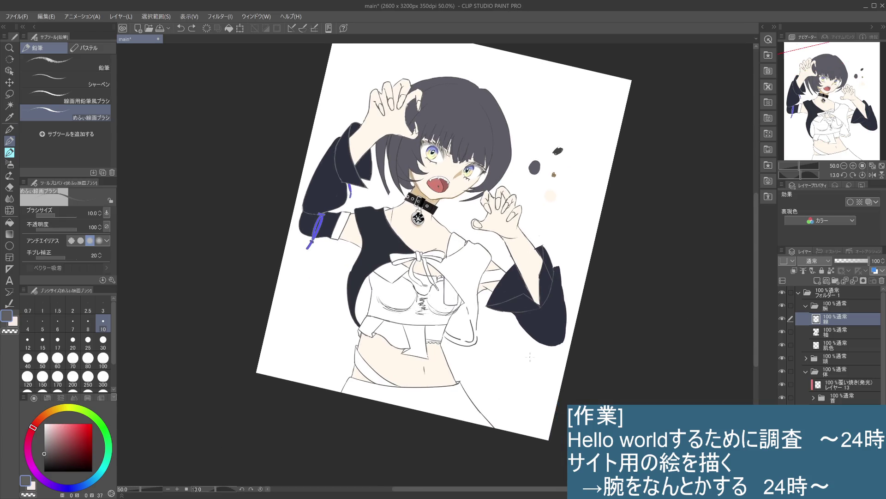
left_click(541, 307)
Try several short strokes at the sleeve cuff and edge, undoing each attempt.
key("ctrl+z")
mouse_move(538, 310)
left_mouse_down()
mouse_move(545, 305)
mouse_move(543, 318)
left_mouse_up()
key("ctrl+z")
left_click_drag(538, 310, 545, 310)
key("ctrl+z")
left_click_drag(531, 340, 535, 342)
key("ctrl+z")
left_click(541, 309)
key("ctrl+z")
mouse_move(531, 336)
left_mouse_down()
mouse_move(543, 317)
mouse_move(548, 332)
left_mouse_up()
key("ctrl+z")
Toggle the sleeve-edge stroke with undo and redo to compare, keeping it restored.
key("ctrl+z")
key("ctrl+y")
key("ctrl+z")
key("ctrl+y")
key("ctrl+z")
key("ctrl+y")
key("ctrl+z")
key("ctrl+y")
key("ctrl+z")
key("ctrl+y")
key("ctrl+z")
key("ctrl+y")
key("ctrl+z")
key("ctrl+y")
key("ctrl+z")
key("ctrl+y")
key("ctrl+z")
key("ctrl+y")
scroll(541, 310, "up", 1)
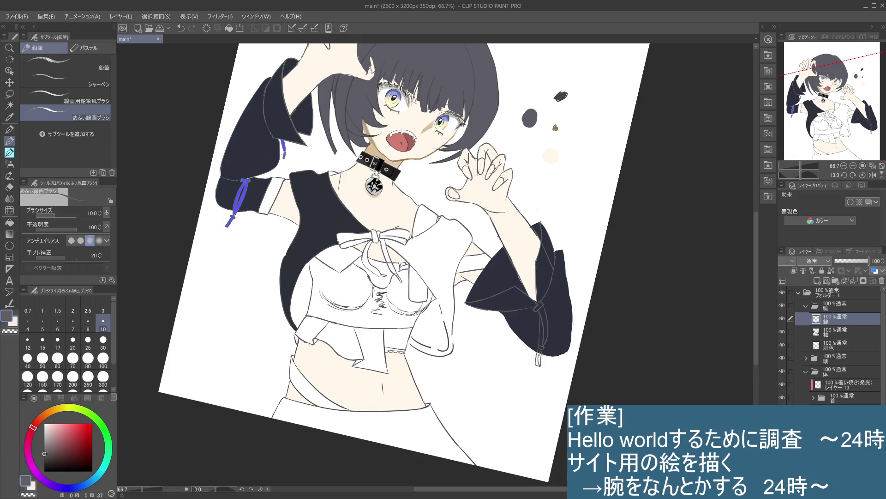
Choose bright blue and fill the right sleeve's strap band, hanging tail and buckle band.
left_click(160, 100, "alt")
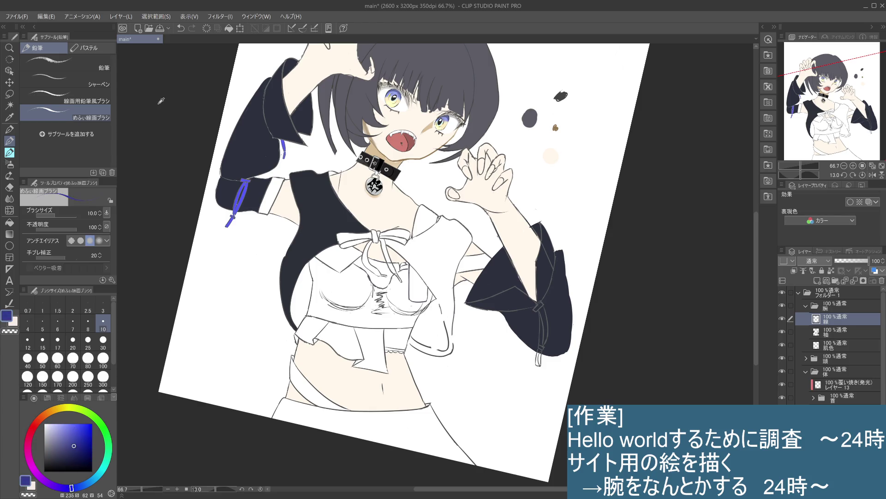
left_click(9, 222)
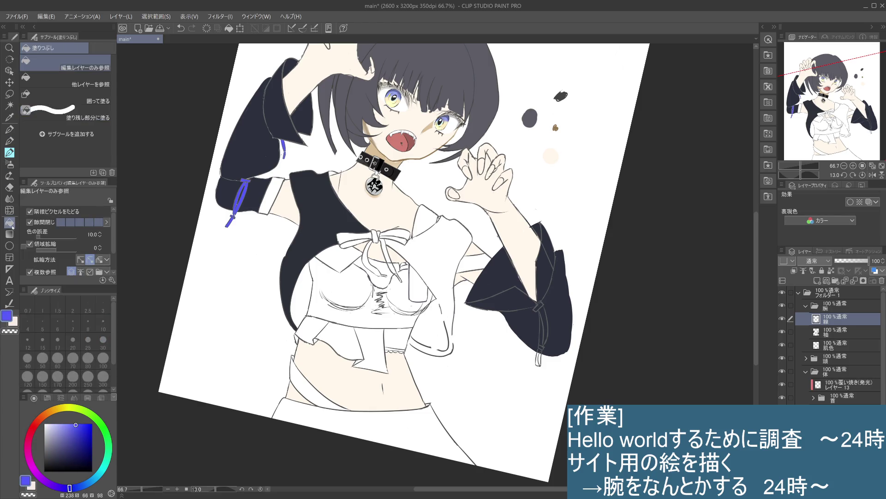
left_click(549, 323)
left_click(542, 350)
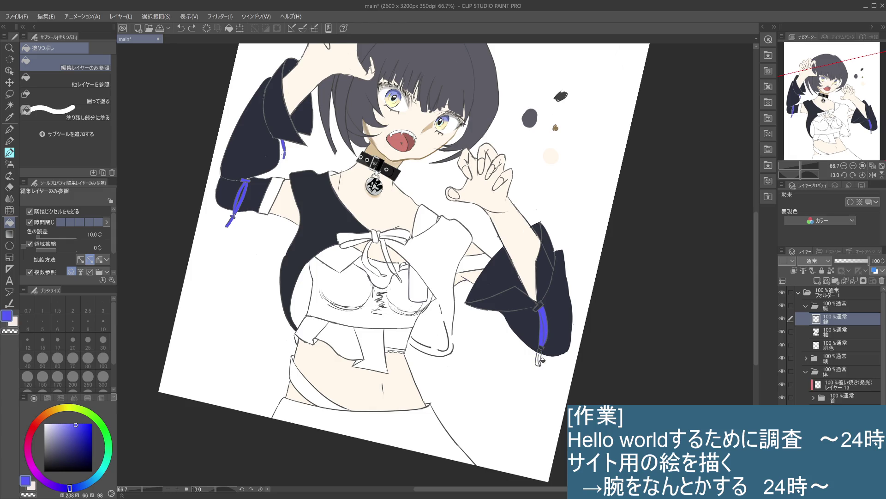
scroll(544, 351, "up", 4)
left_click(538, 351)
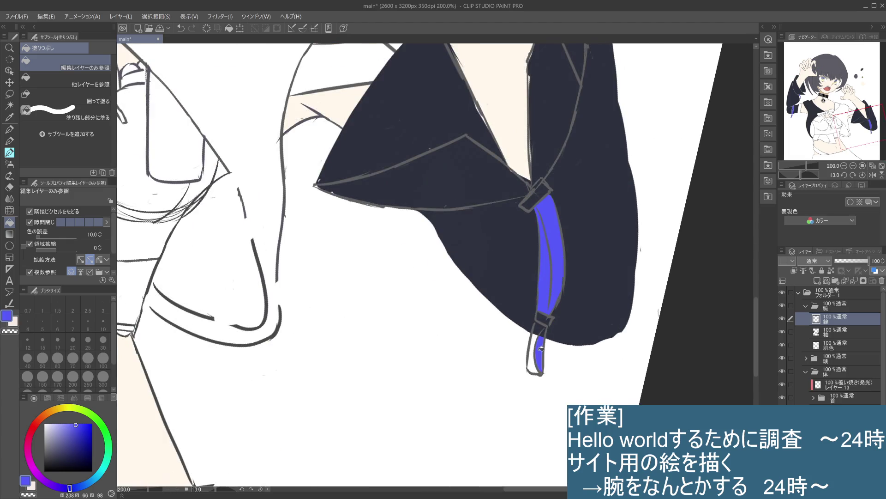
left_click(547, 320)
left_click(541, 191)
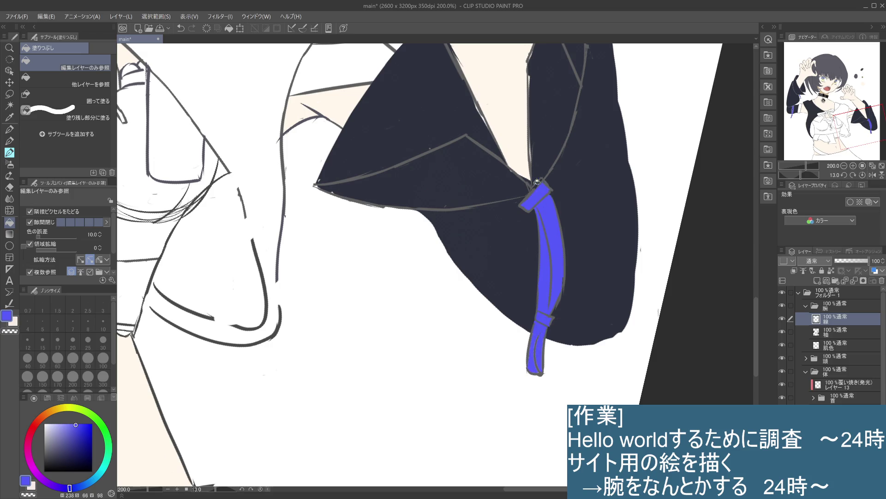
scroll(519, 167, "down", 2)
scroll(519, 167, "down", 2)
scroll(520, 167, "down", 2)
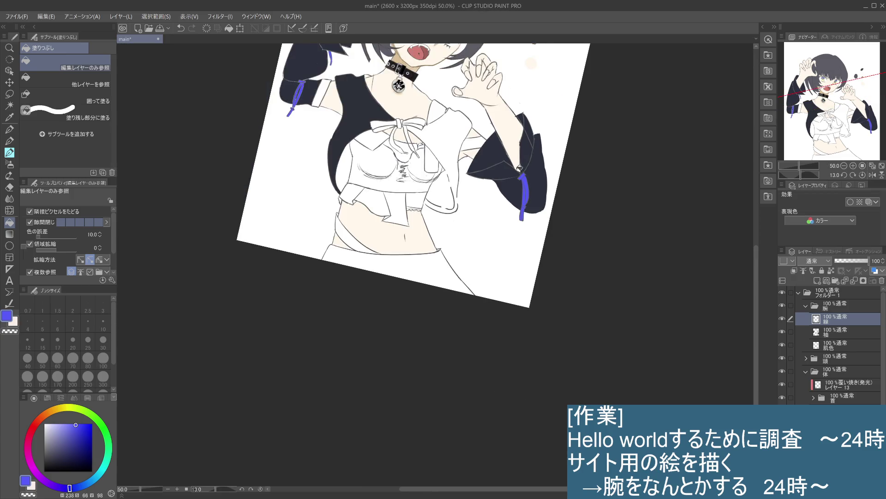
scroll(519, 167, "down", 2)
left_click_drag(550, 208, 551, 272)
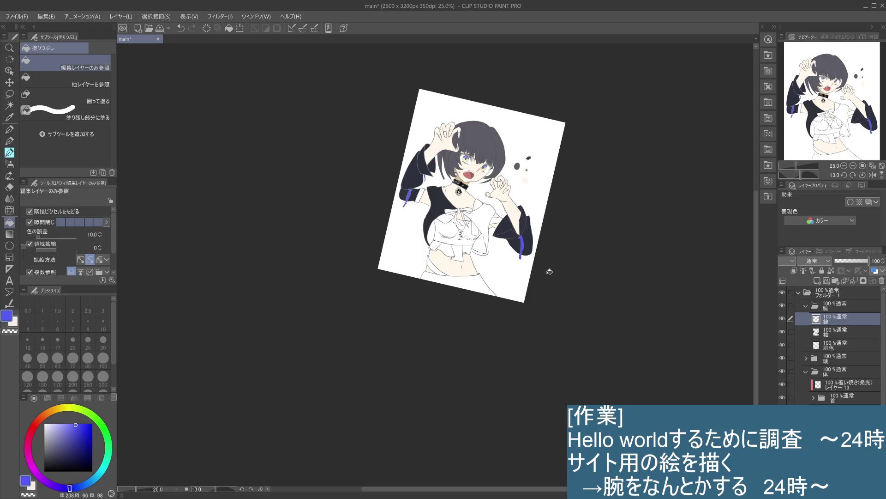
With the pencil, draw a short blue stroke on the right sleeve, retrying it.
scroll(549, 271, "up", 1)
scroll(549, 271, "up", 1)
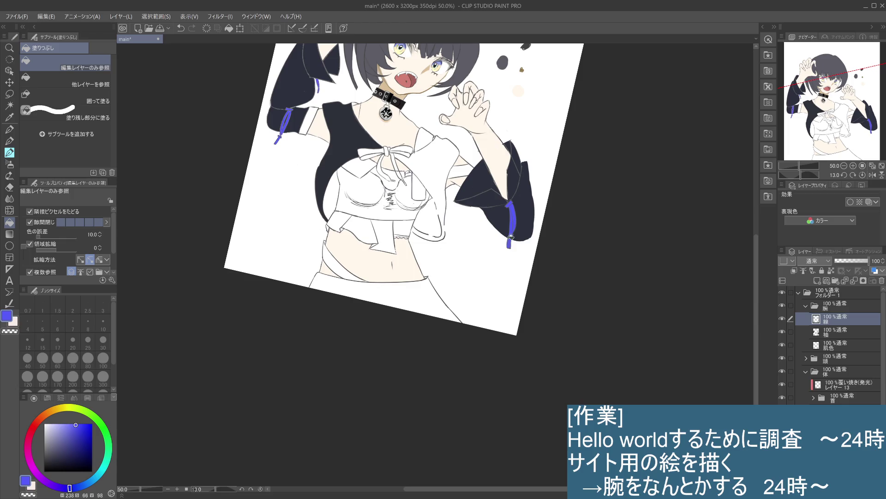
left_click(14, 145)
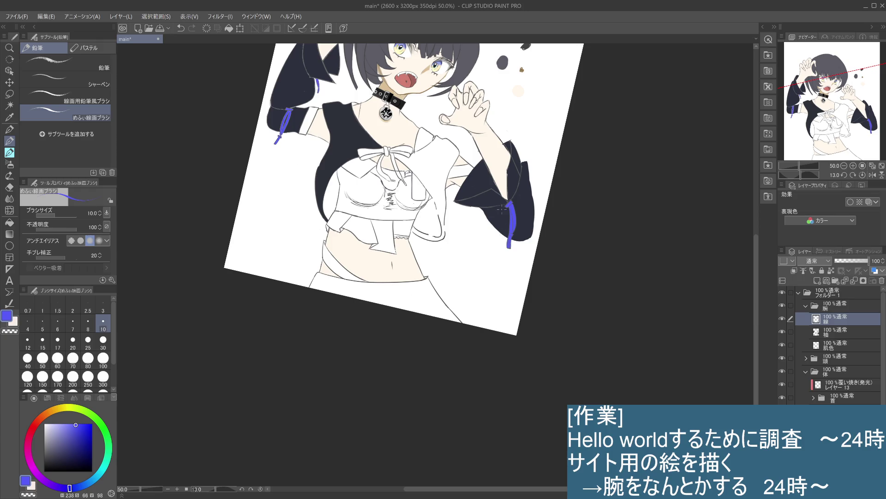
key("ctrl+z")
key("ctrl+y")
key("ctrl+z")
key("ctrl+y")
key("ctrl+z")
left_click_drag(495, 213, 501, 205)
key("ctrl+z")
left_click_drag(495, 214, 500, 207)
Retry the blue tie stroke down the right cuff, then sample the dark navy sleeve colour.
scroll(498, 208, "up", 1)
key("ctrl+z")
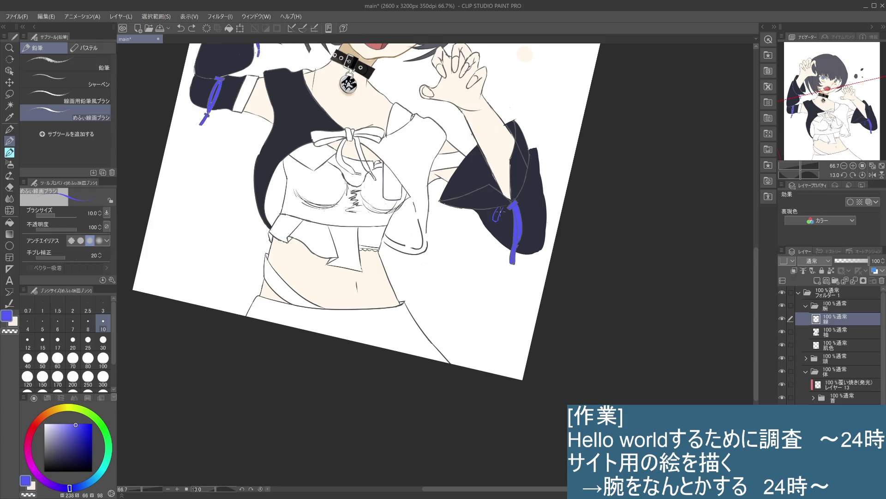
key("ctrl+y")
key("ctrl+z")
left_click_drag(499, 207, 496, 219)
scroll(499, 211, "down", 1)
scroll(499, 210, "down", 1)
scroll(499, 211, "down", 1)
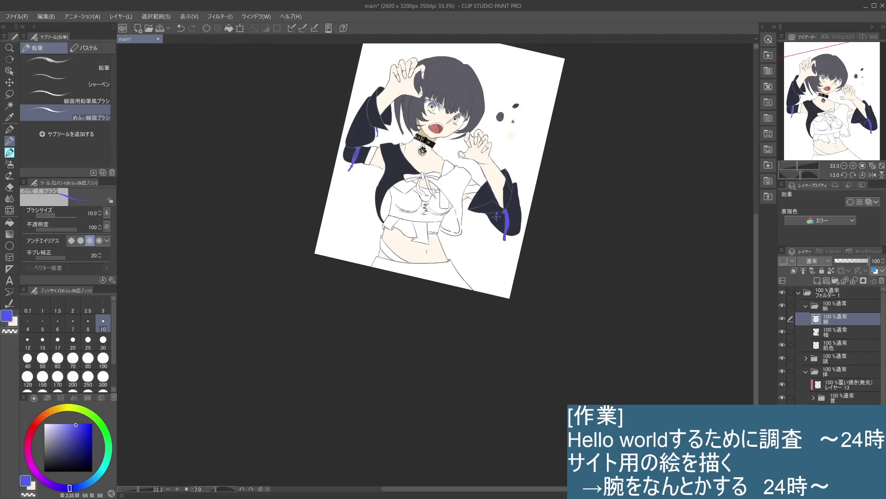
scroll(501, 189, "up", 1)
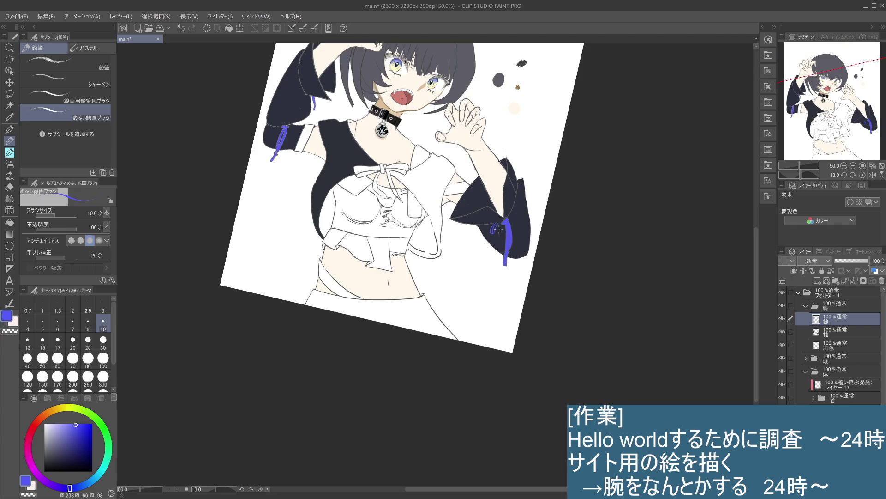
key("ctrl+z")
left_click_drag(500, 224, 505, 240)
key("ctrl+z")
key("ctrl+z")
key("i")
left_click(511, 236)
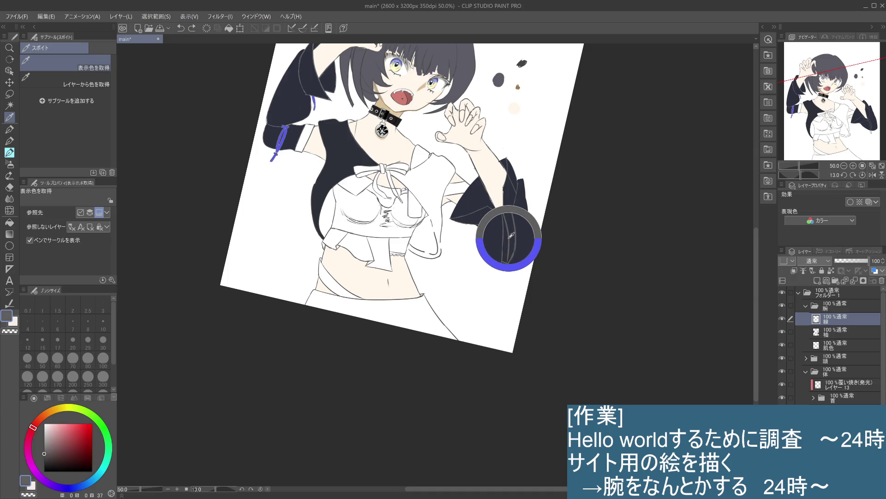
Add a tiny navy mark, then select the 袖 layer and sample the tie's bright blue.
key("p")
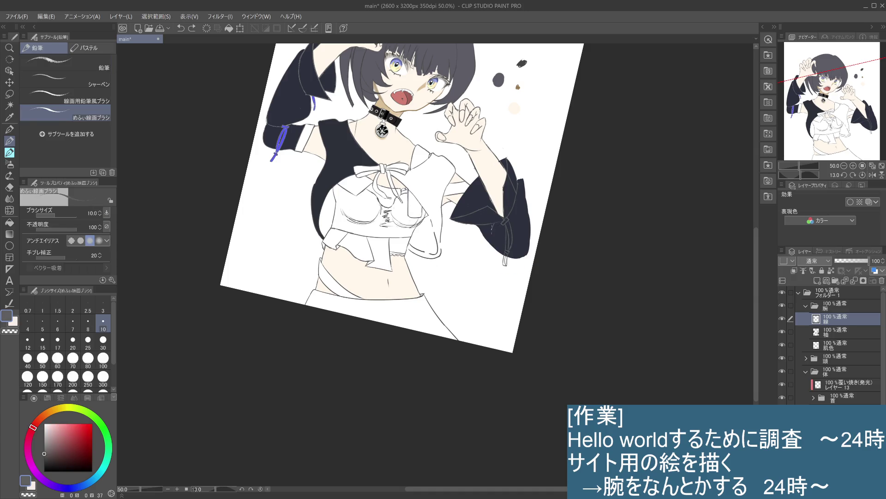
left_click(494, 225)
left_click(842, 330)
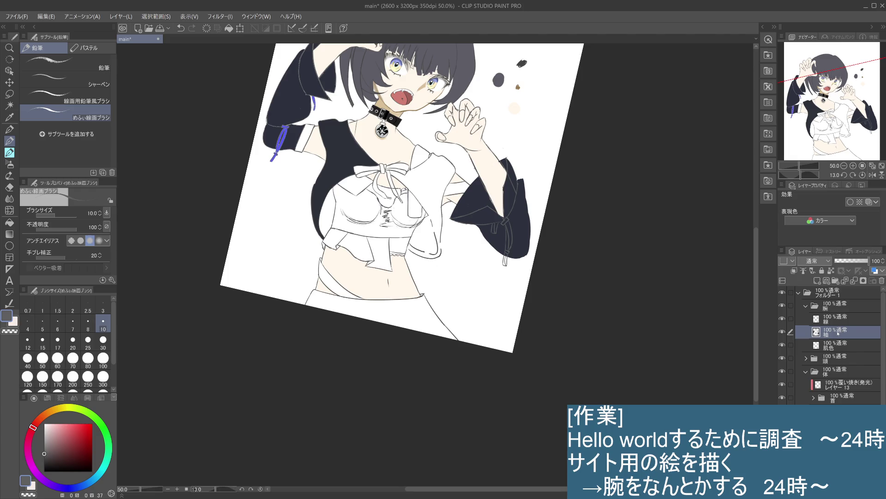
key("i")
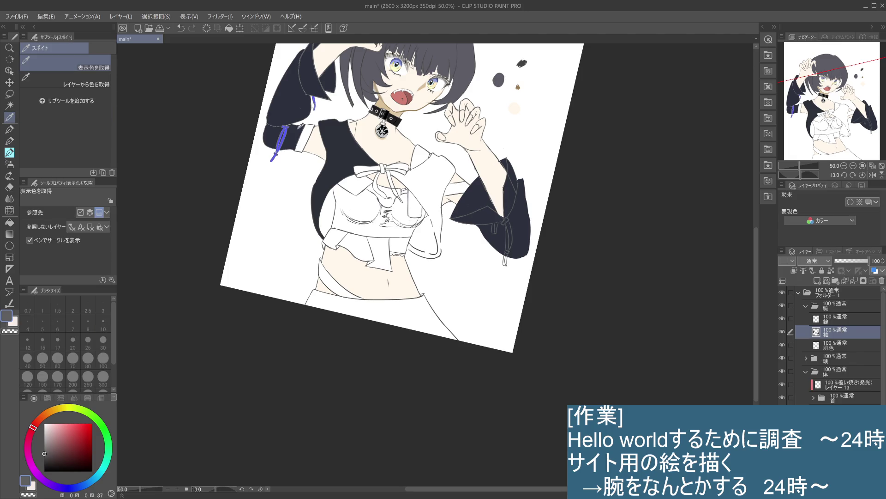
left_click(289, 131)
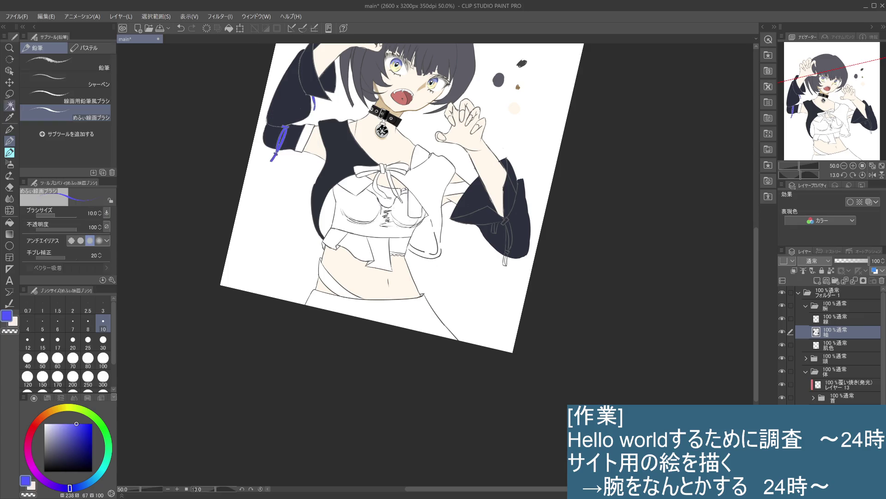
Fill the right sleeve's cuff strap, hanging tab, buckle and side strap blue.
left_click(9, 222)
left_click(511, 239)
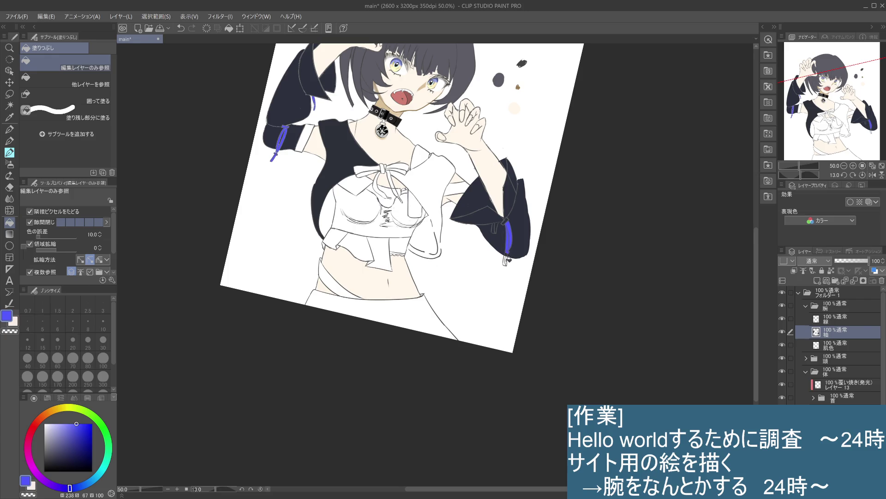
left_click(507, 260)
scroll(510, 259, "up", 3)
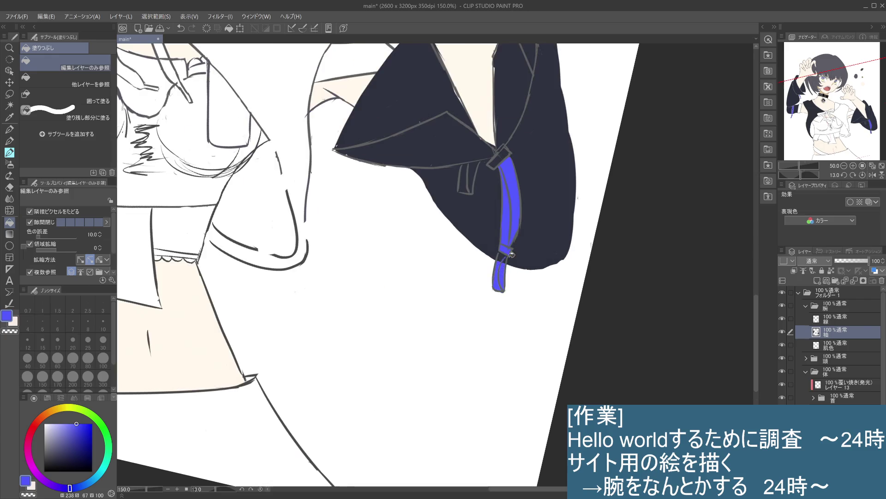
left_click(500, 160)
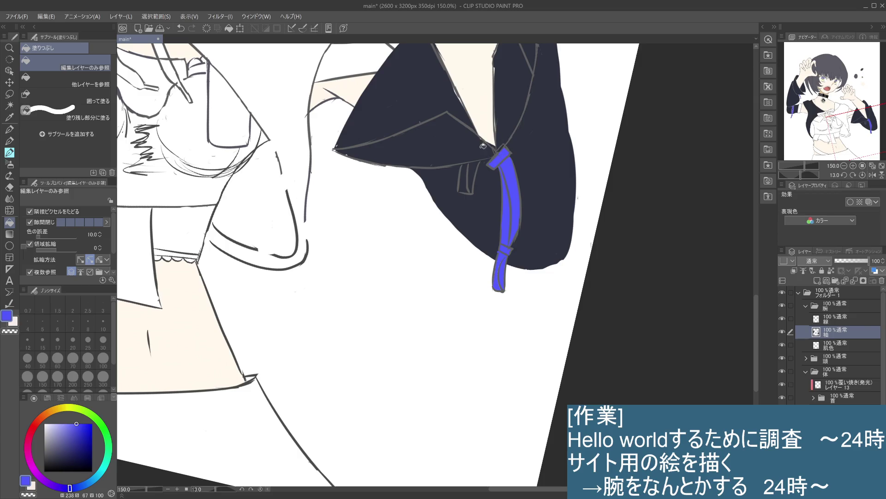
left_click(469, 178)
scroll(469, 180, "down", 3)
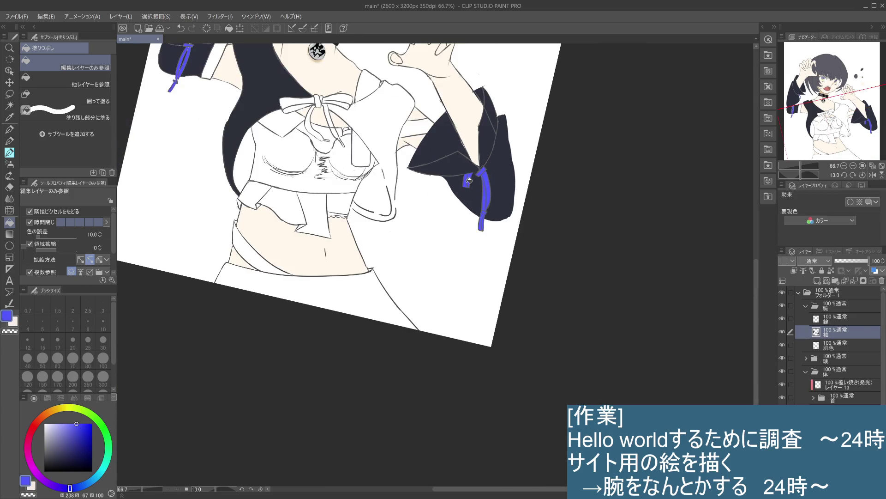
scroll(469, 180, "down", 1)
scroll(470, 180, "down", 3)
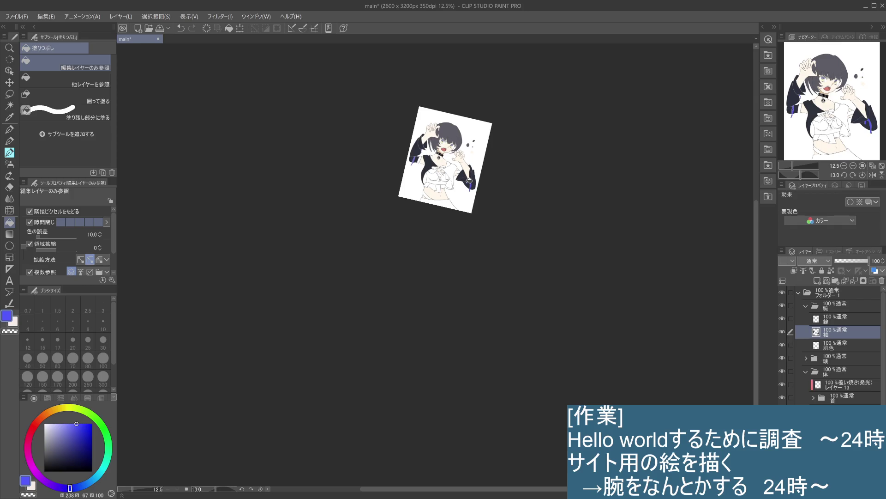
scroll(483, 231, "up", 3)
left_click_drag(487, 206, 512, 267)
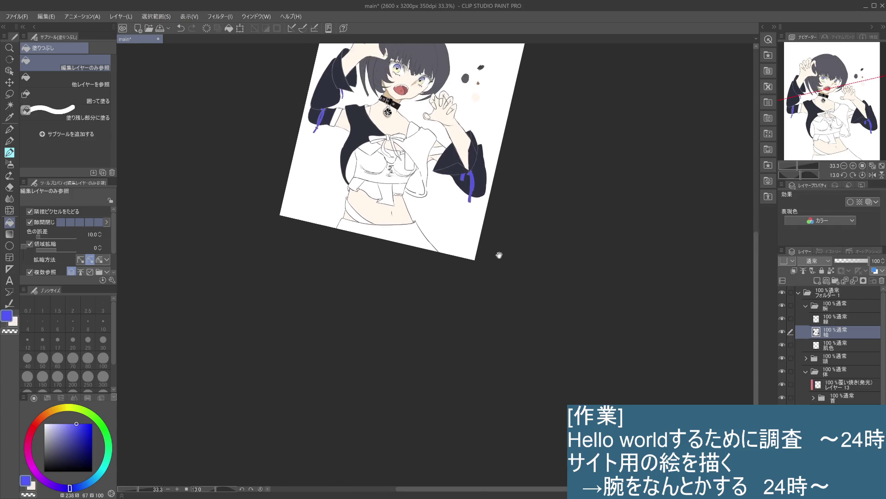
left_click_drag(531, 148, 520, 232)
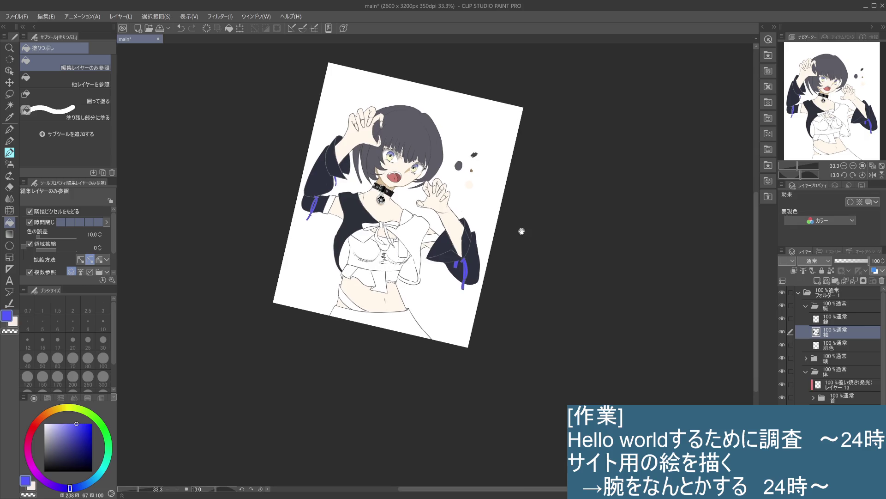